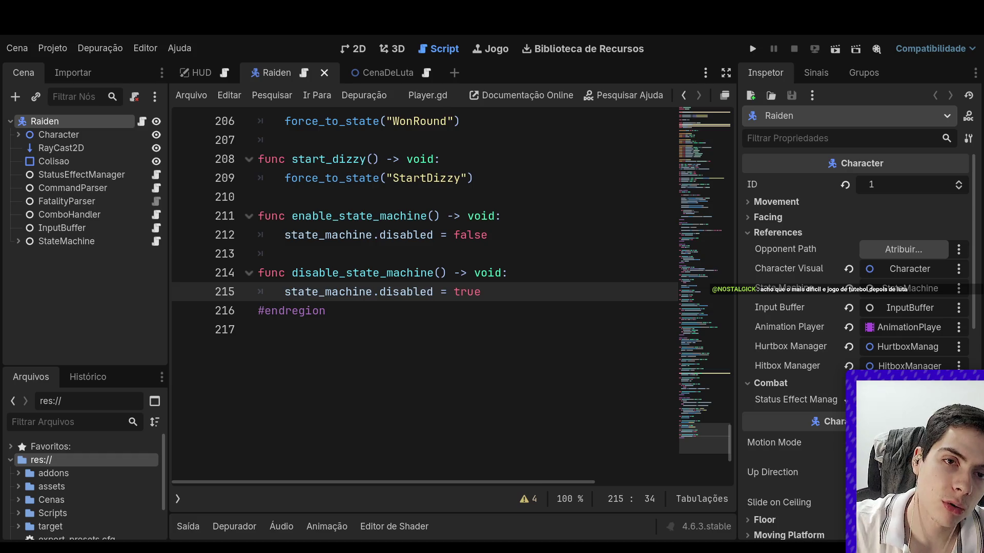
Leave the Raiden script and show the CenaDeLuta fight scene in the 2D view.
scroll(451, 297, up, 20)
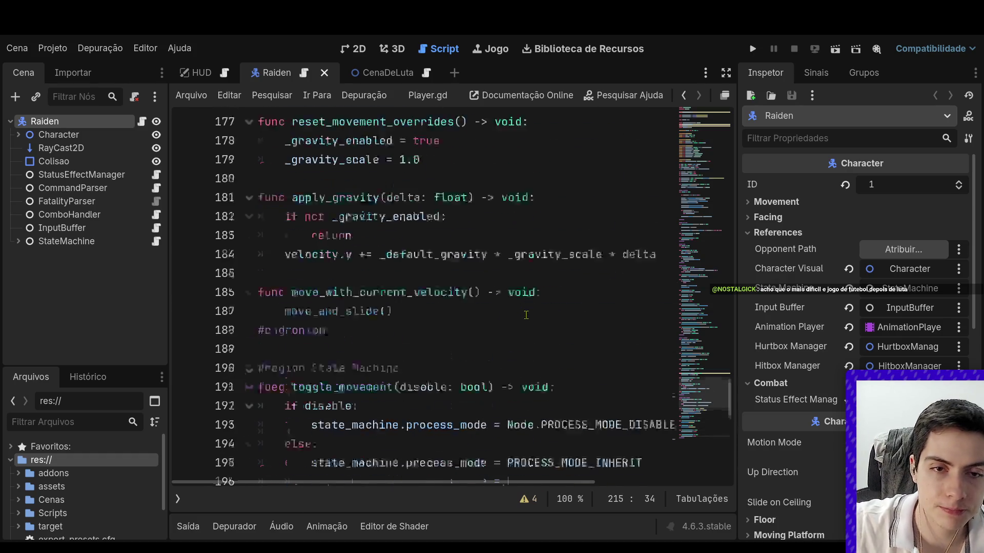
click(357, 49)
click(385, 73)
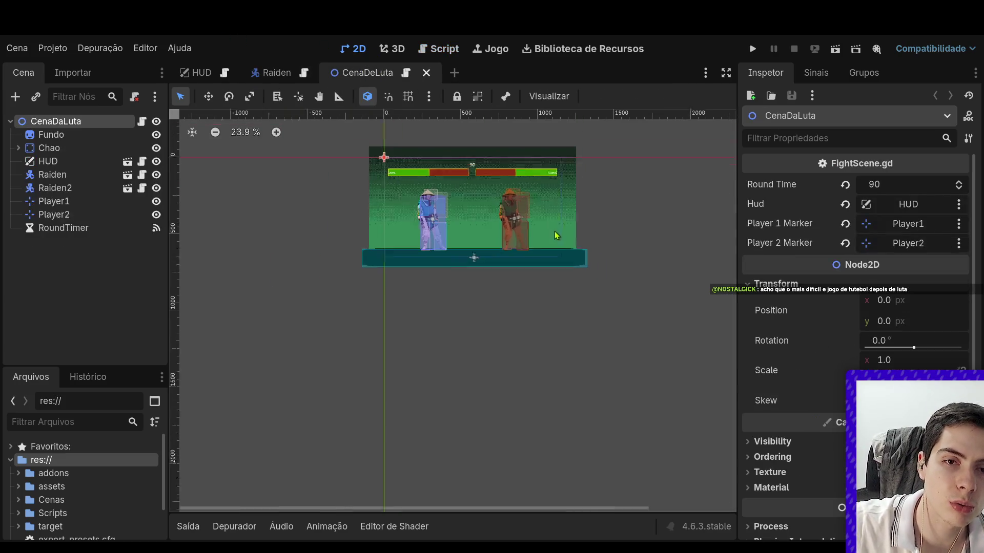
Zoom around the CenaDeLuta canvas and select then deselect Raiden2, framing both fighters and the HUD.
scroll(530, 183, up, 3)
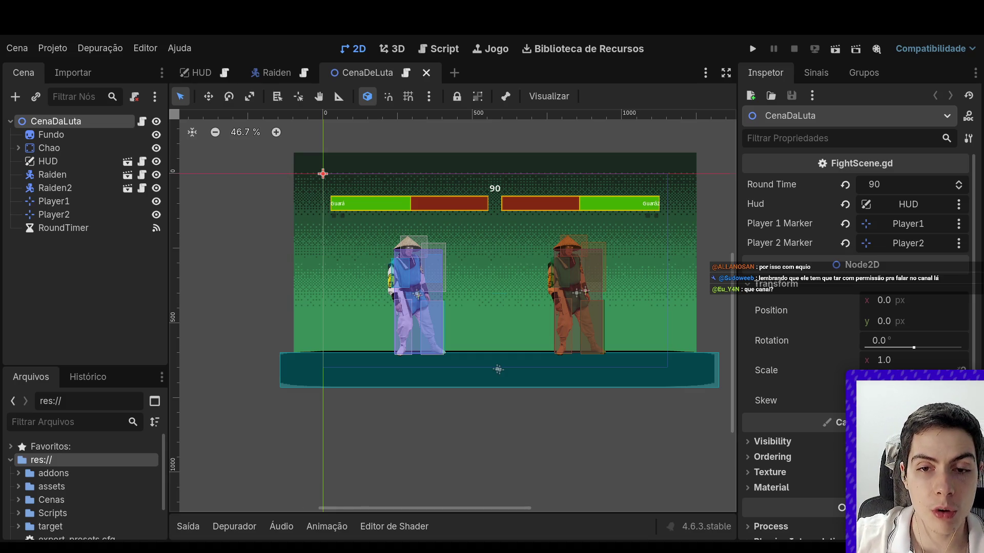
scroll(535, 413, down, 1)
click(571, 312)
scroll(577, 398, down, 4)
click(577, 398)
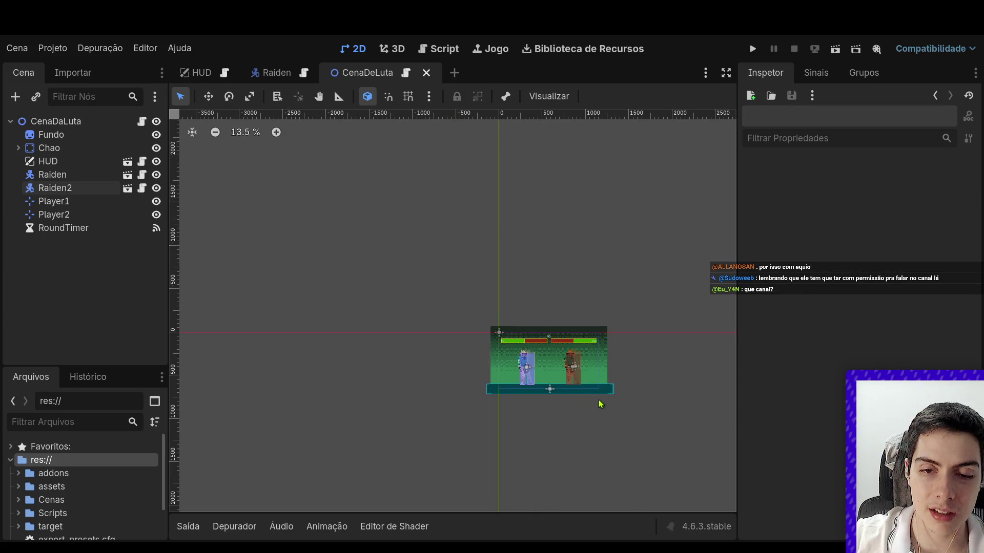
scroll(598, 401, up, 3)
scroll(536, 276, up, 4)
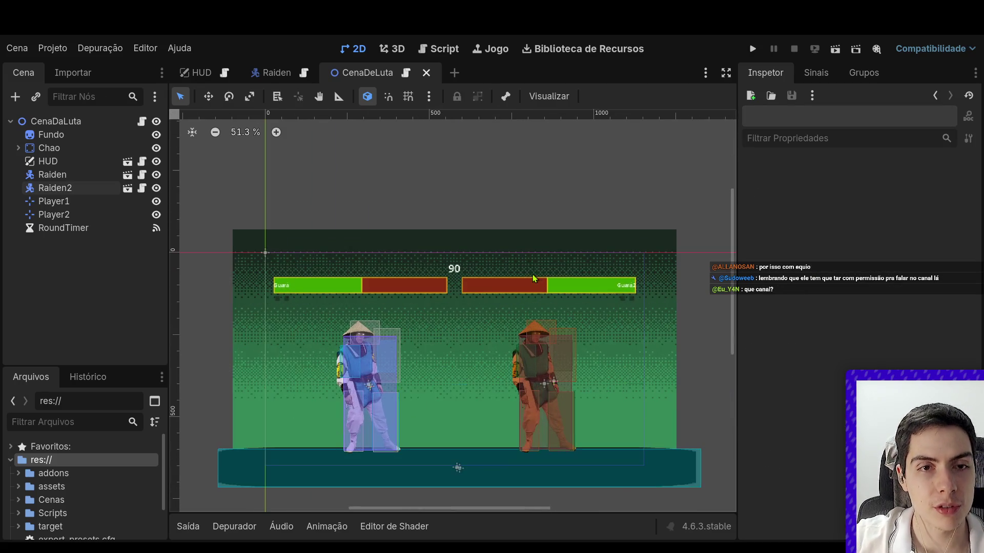
scroll(533, 277, down, 10)
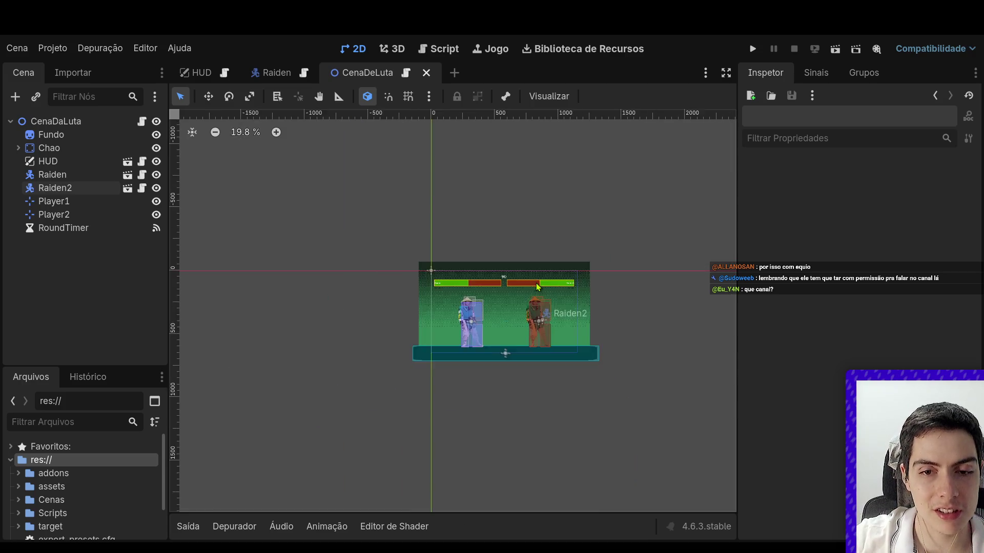
scroll(537, 287, up, 5)
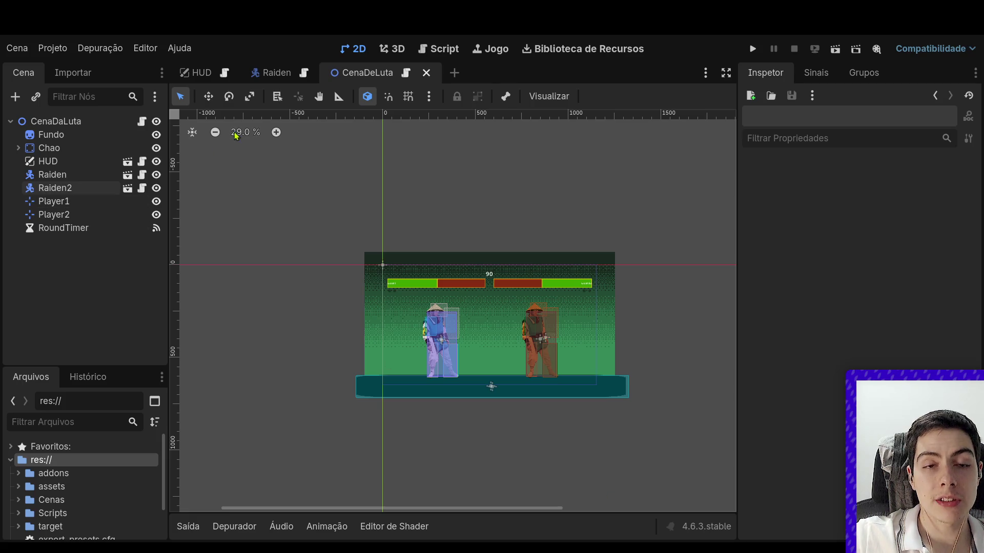
Open FightScene.gd and review the _handle_player_victory round-win code.
click(141, 121)
scroll(406, 316, up, 6)
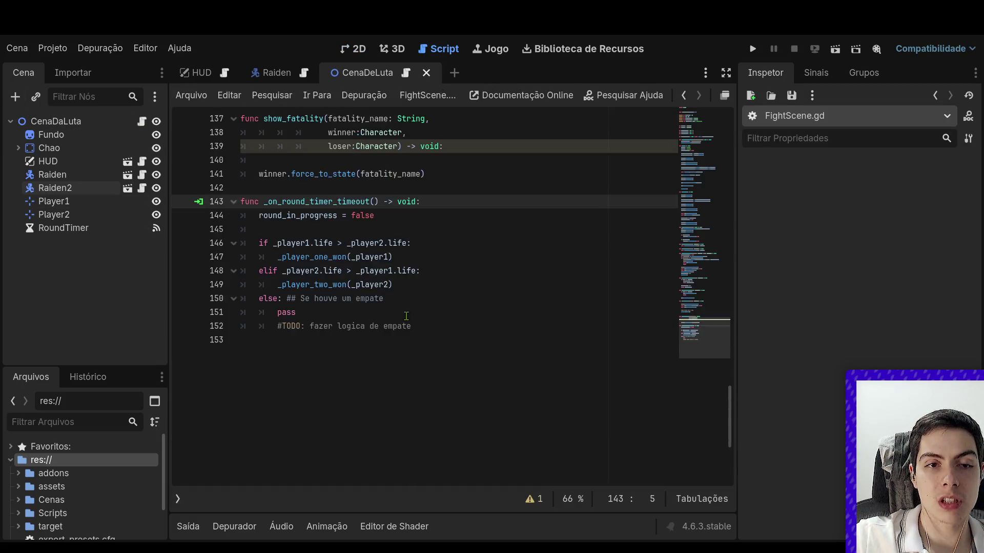
scroll(406, 316, up, 2)
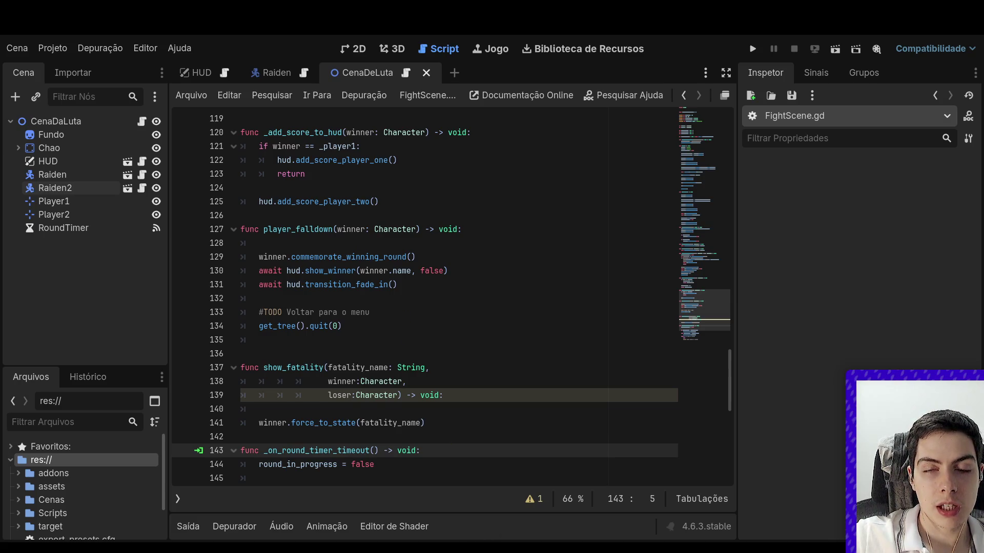
scroll(451, 297, down, 2)
scroll(451, 297, up, 7)
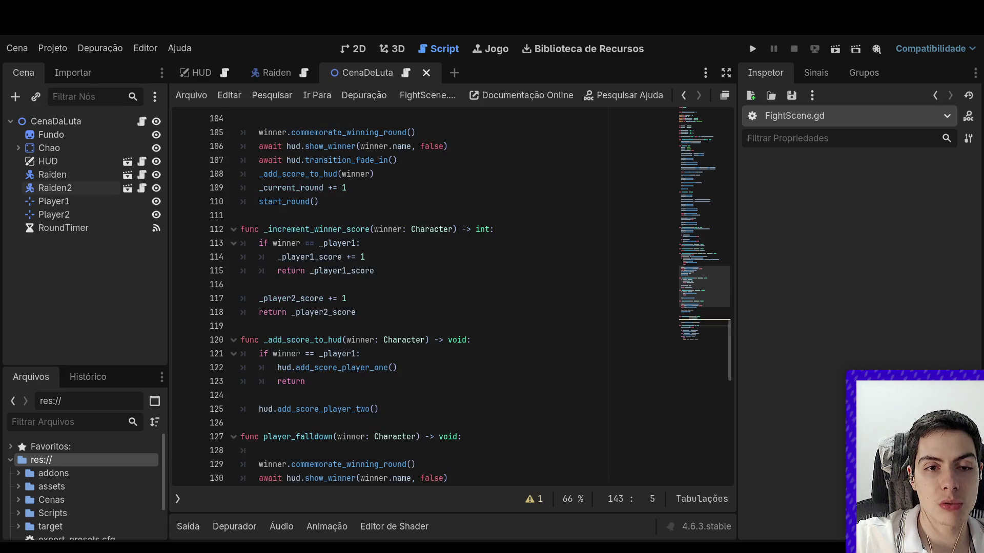
scroll(451, 297, up, 5)
drag(333, 408, 200, 240)
click(416, 341)
scroll(417, 363, down, 4)
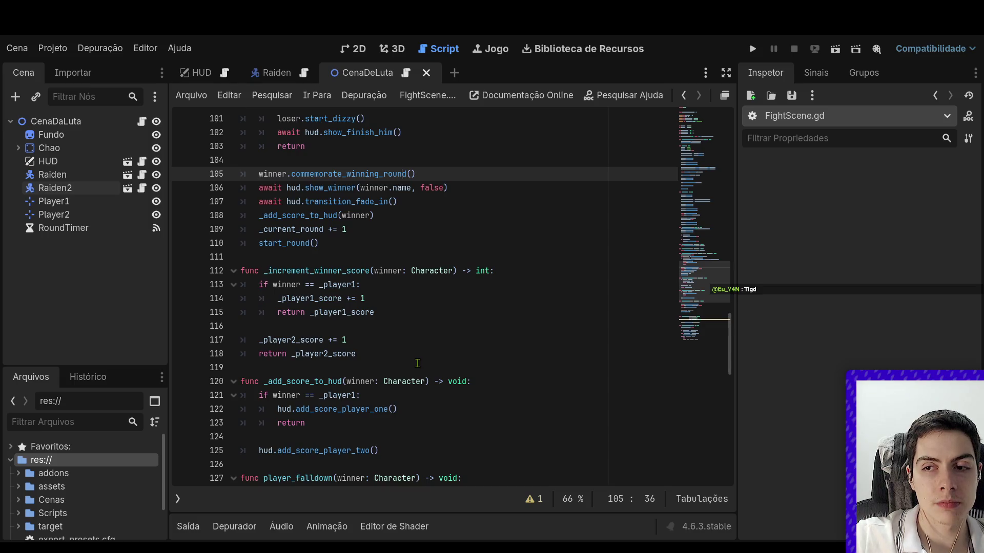
scroll(417, 363, down, 5)
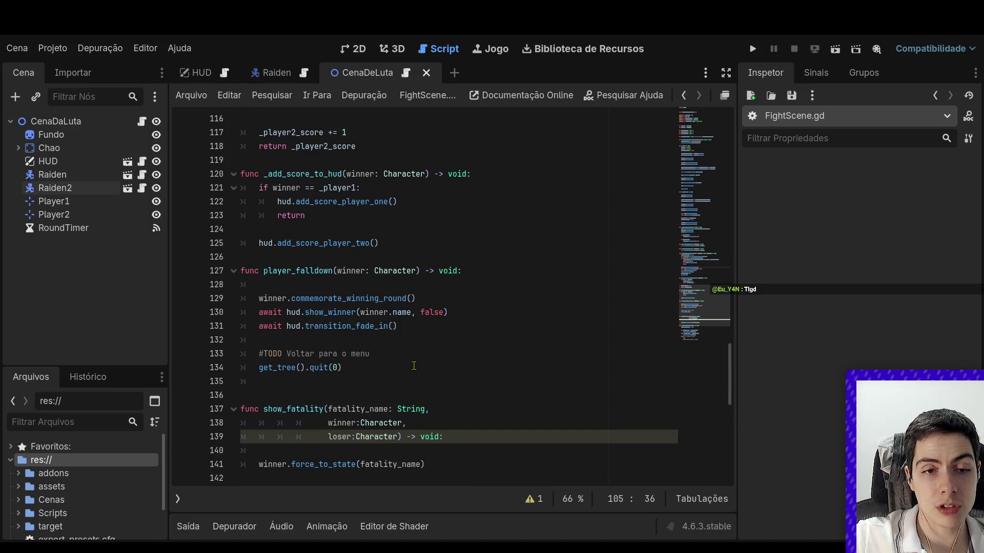
scroll(414, 366, down, 4)
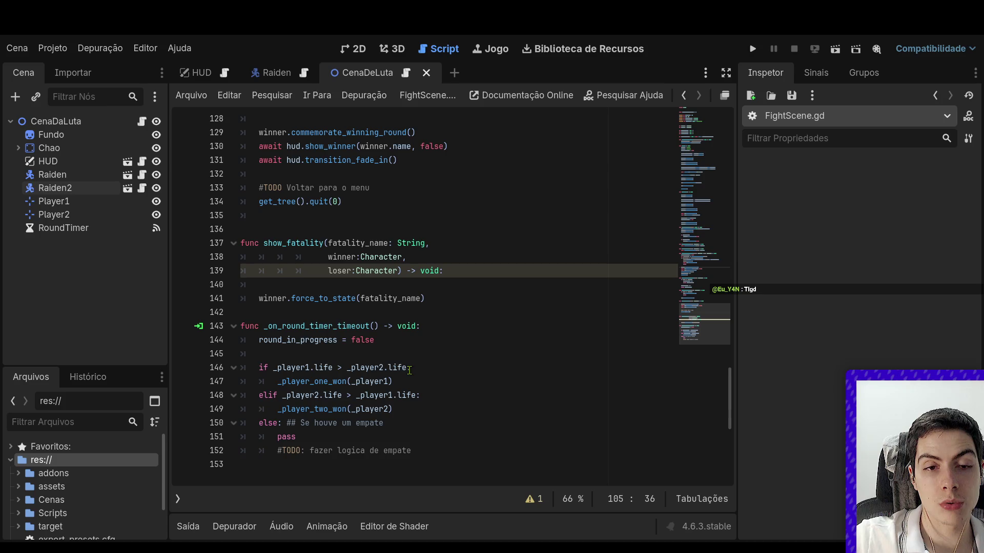
scroll(410, 370, up, 6)
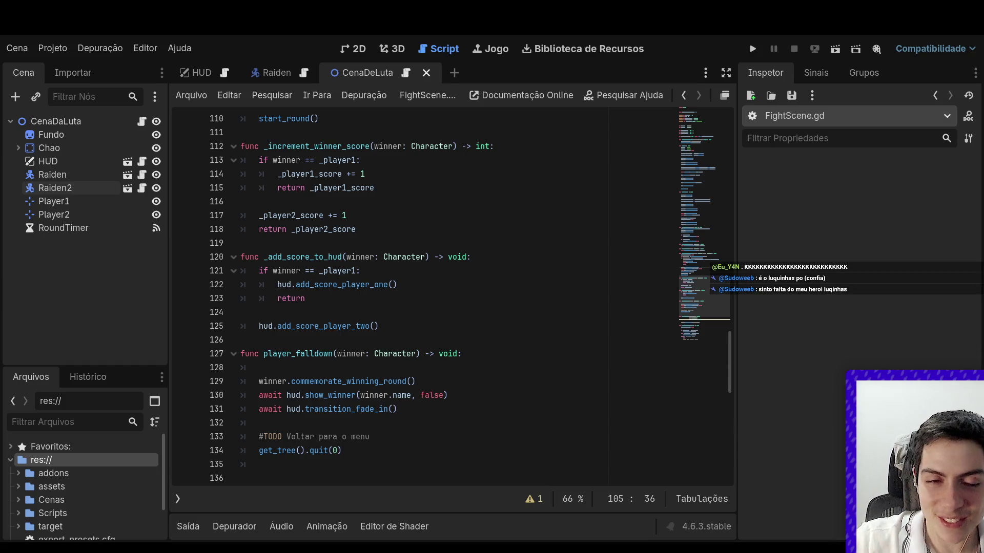
Read through the player_falldown and show_fatality functions in FightScene.gd.
scroll(553, 364, down, 10)
scroll(556, 347, up, 8)
scroll(477, 326, down, 5)
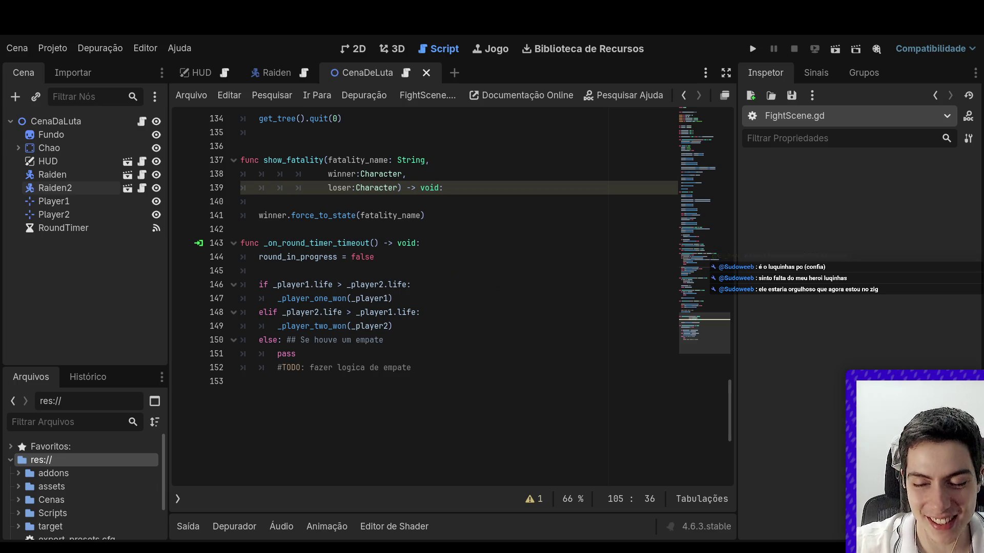
scroll(436, 346, up, 5)
scroll(463, 326, down, 2)
scroll(469, 315, up, 8)
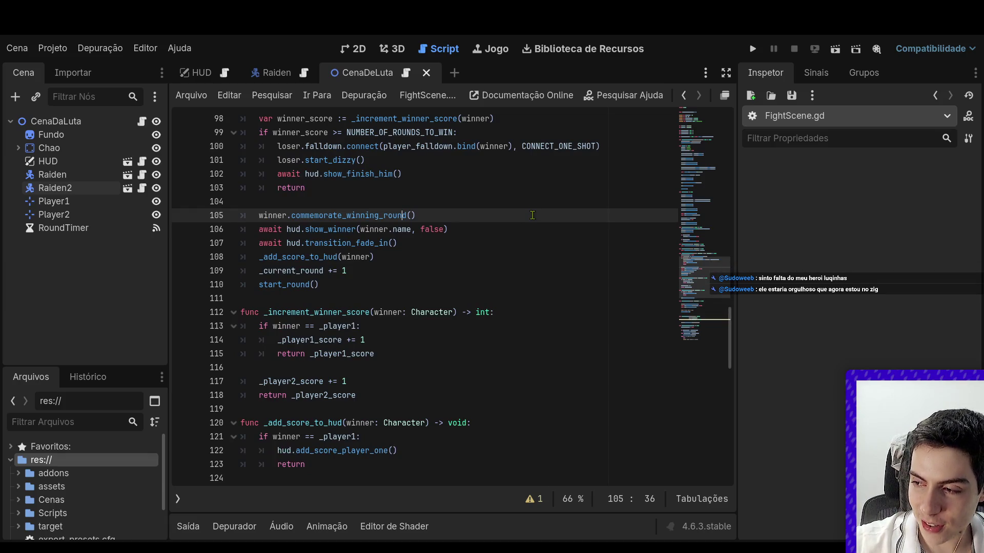
scroll(508, 248, down, 3)
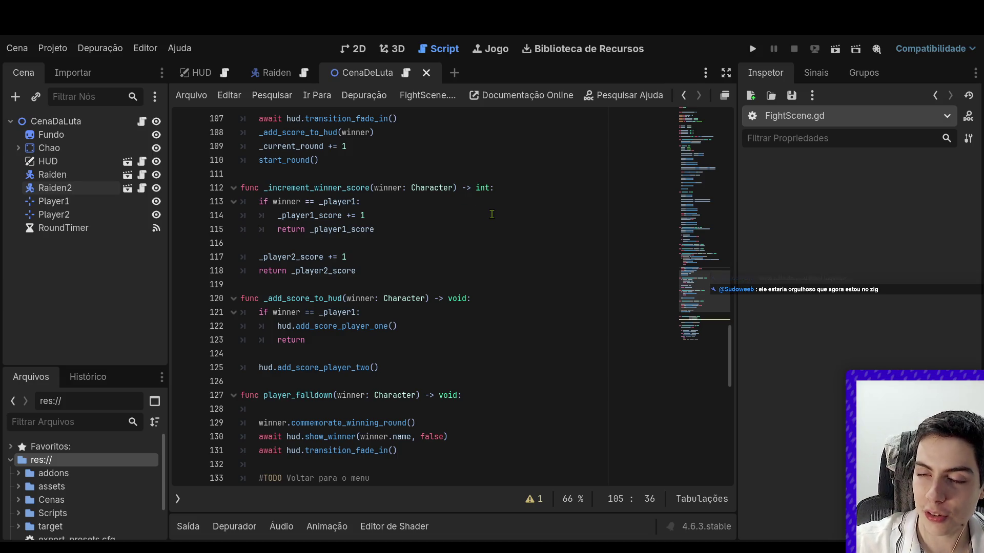
scroll(433, 296, down, 2)
scroll(433, 291, down, 6)
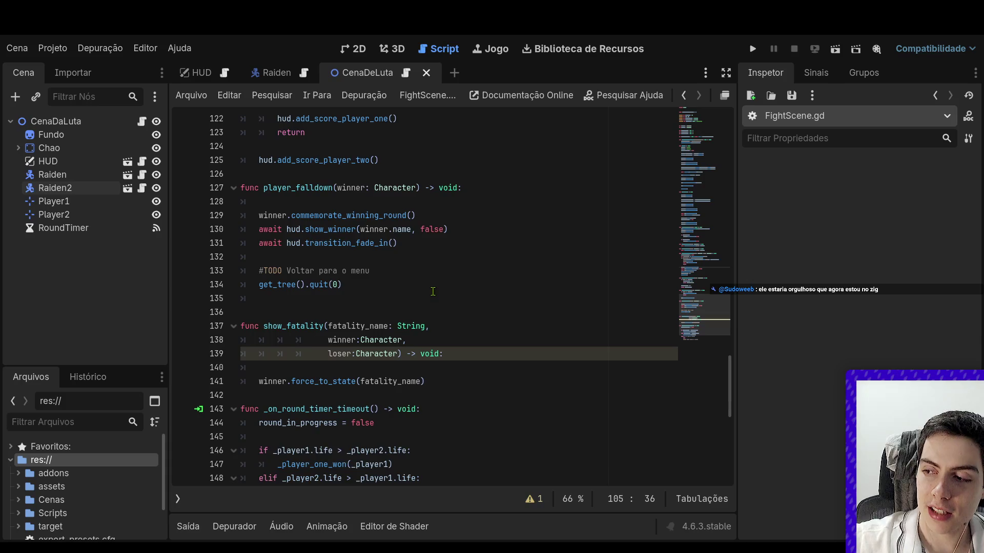
scroll(433, 291, up, 2)
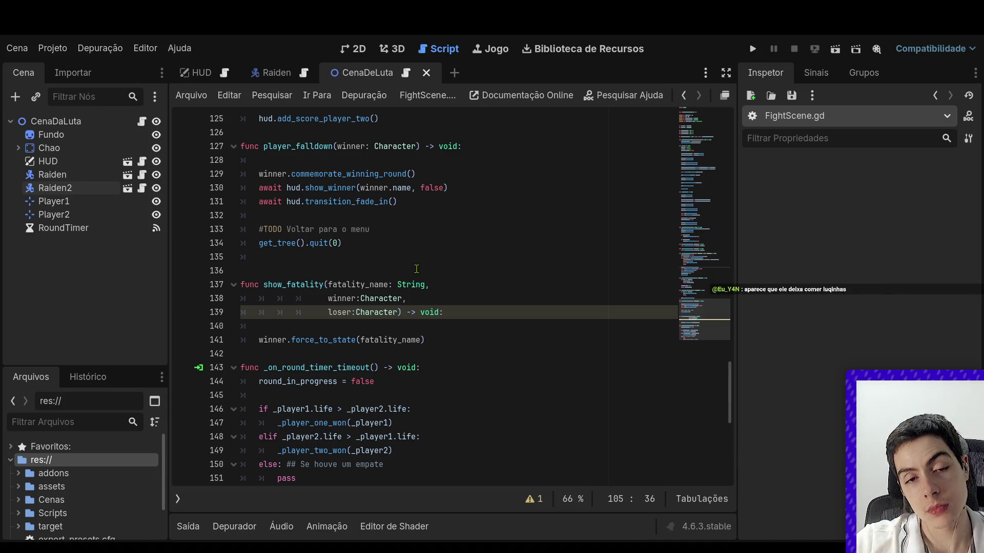
scroll(487, 293, up, 8)
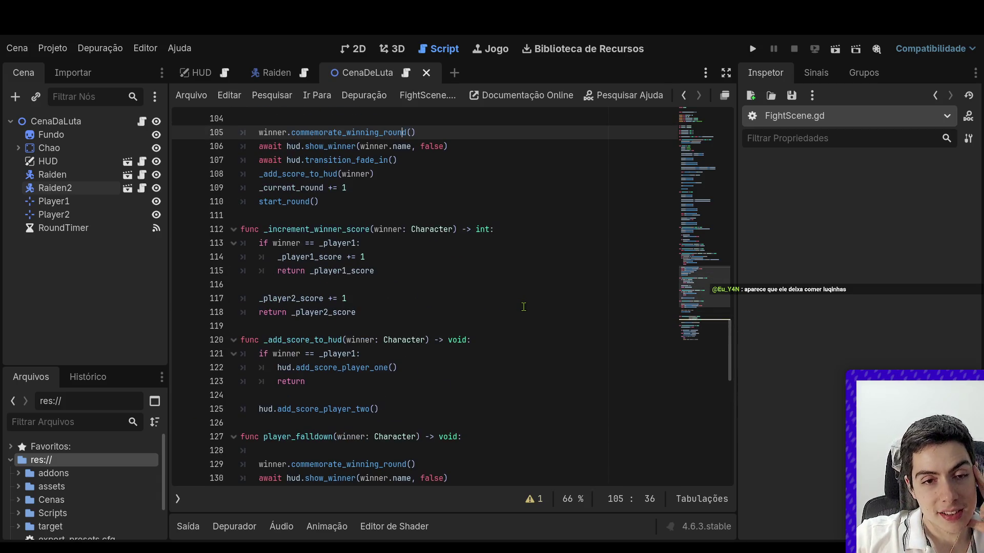
scroll(519, 305, up, 2)
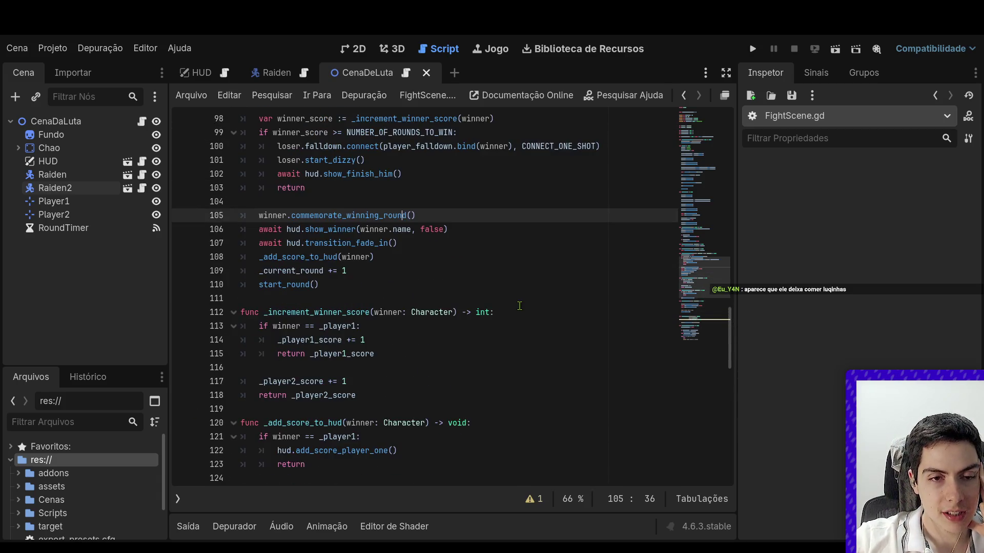
scroll(519, 306, up, 3)
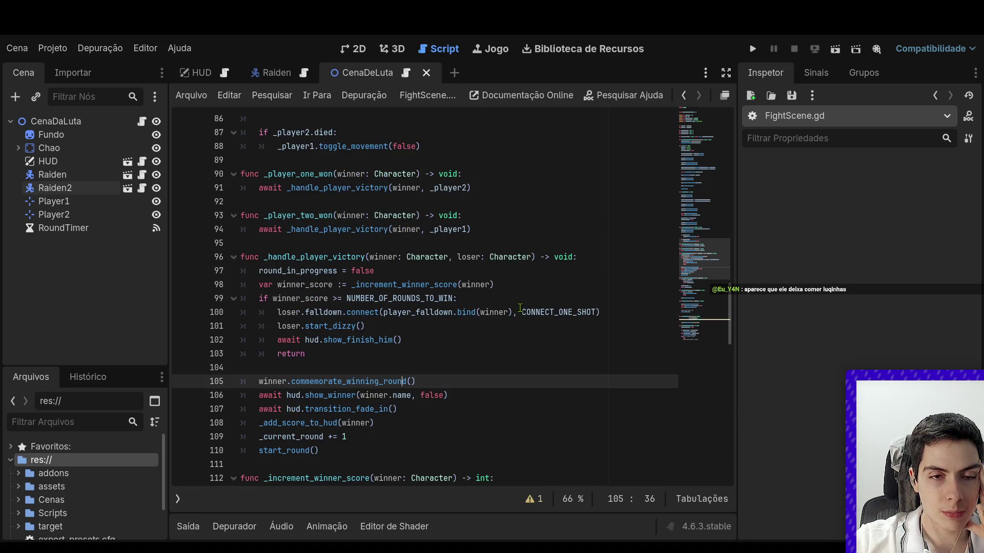
scroll(520, 308, up, 3)
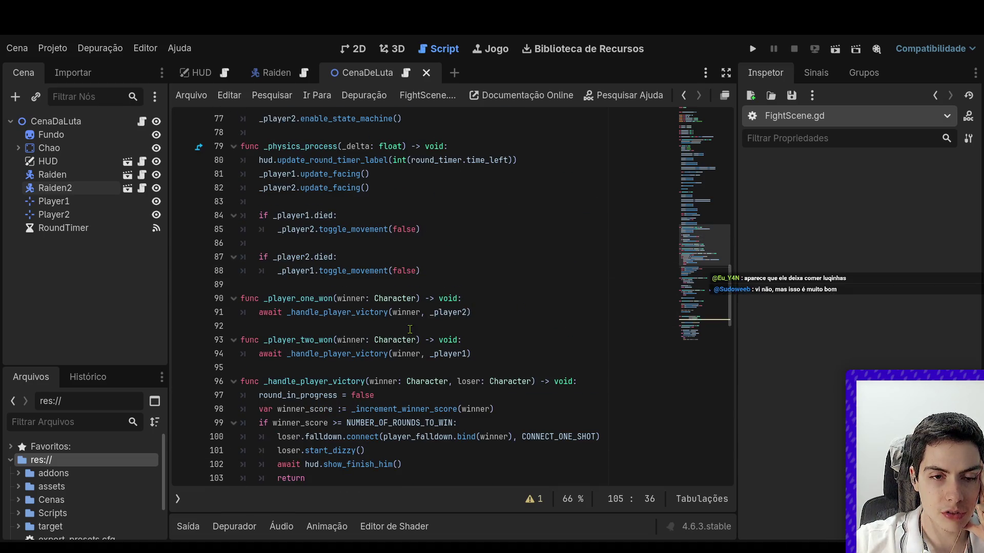
scroll(414, 329, down, 2)
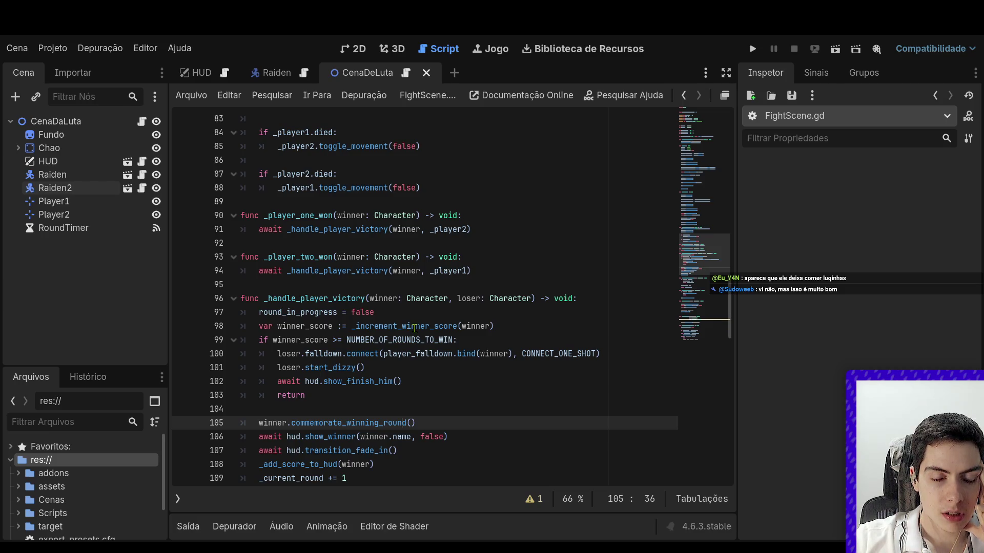
scroll(414, 329, down, 1)
drag(471, 338, 253, 334)
Check the round-win logic on lines 99–103 of FightScene.gd, then run the current scene.
click(322, 339)
click(332, 351)
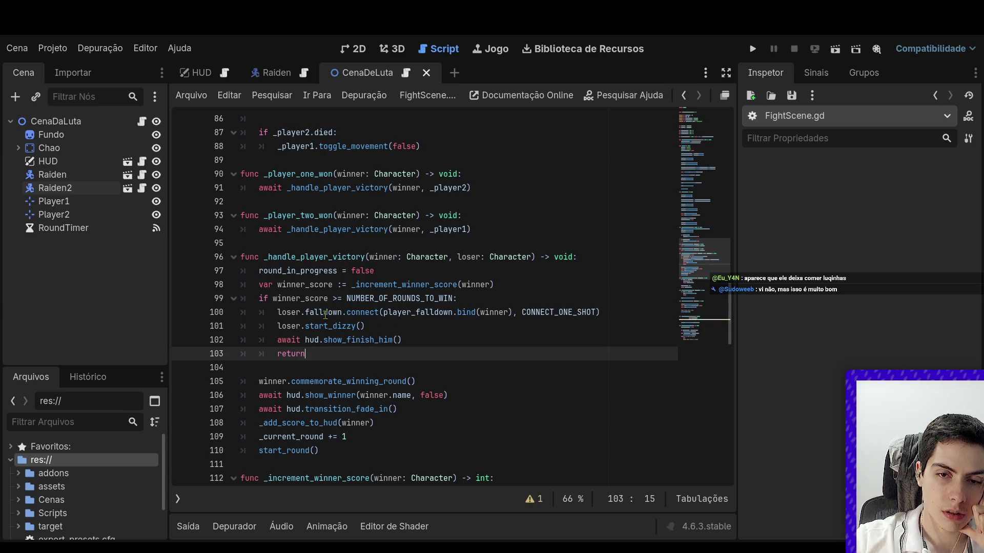
click(415, 338)
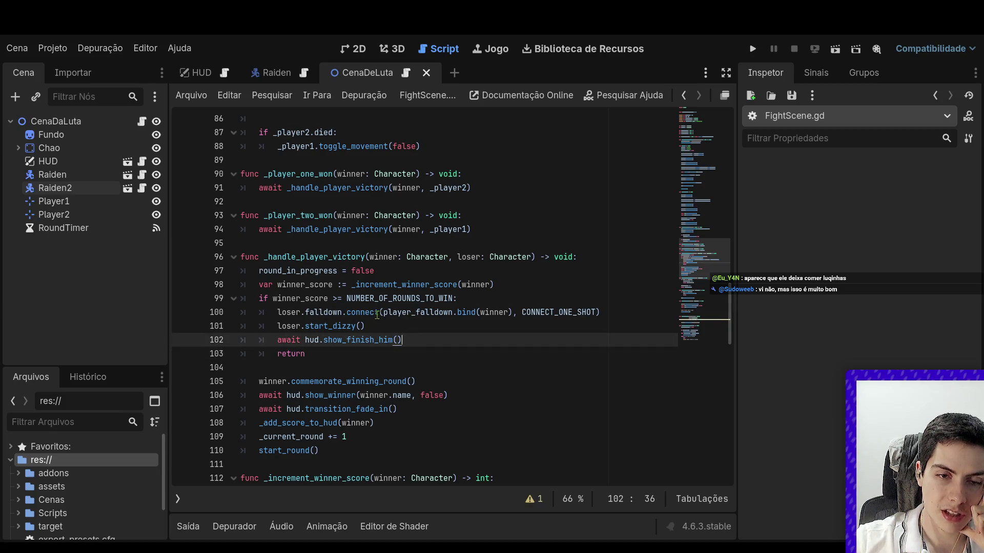
drag(661, 312, 305, 298)
click(403, 301)
click(835, 49)
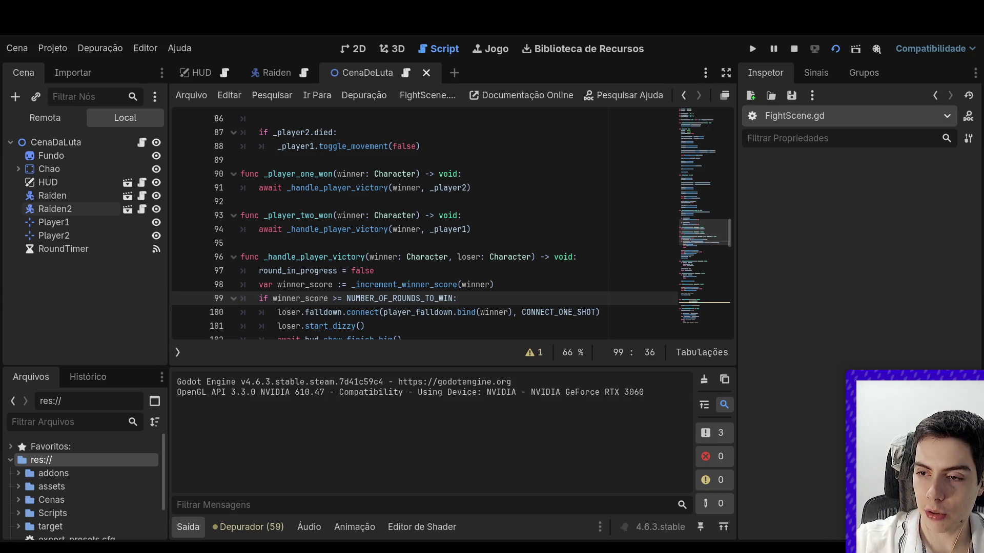
Play as Raiden with D, Right and J until Raiden2 falls and FINISH HIM appears.
key(alt+Tab)
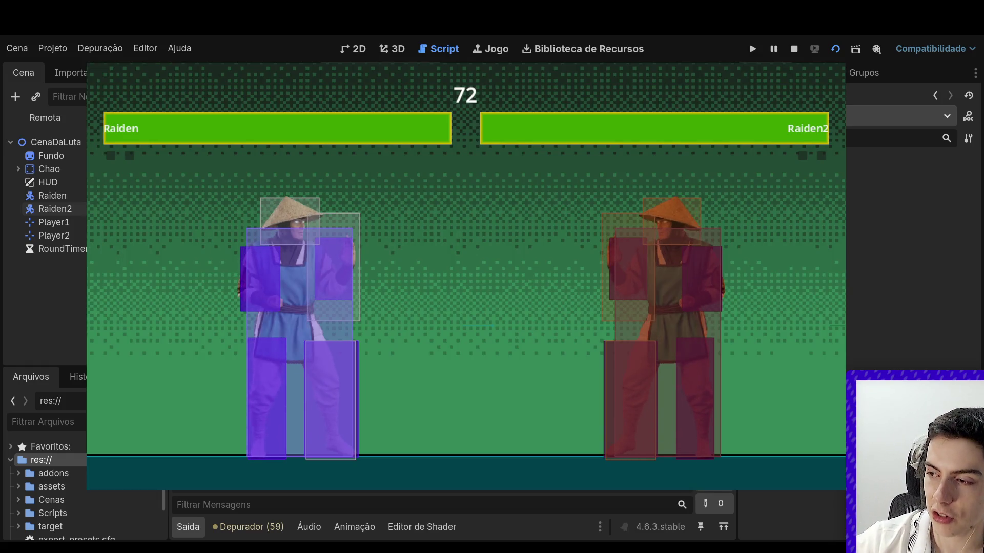
key(d)
key(d)
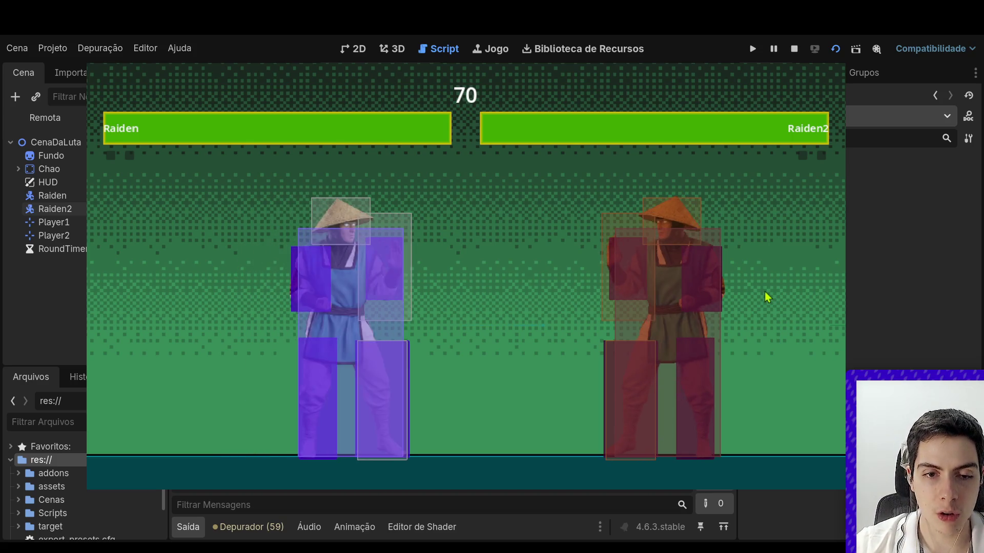
key(d)
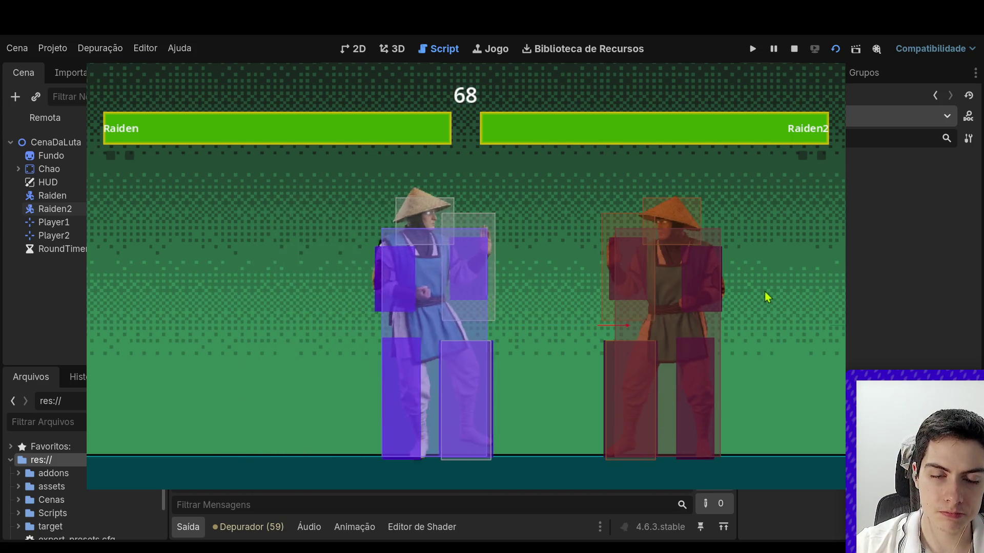
key(j)
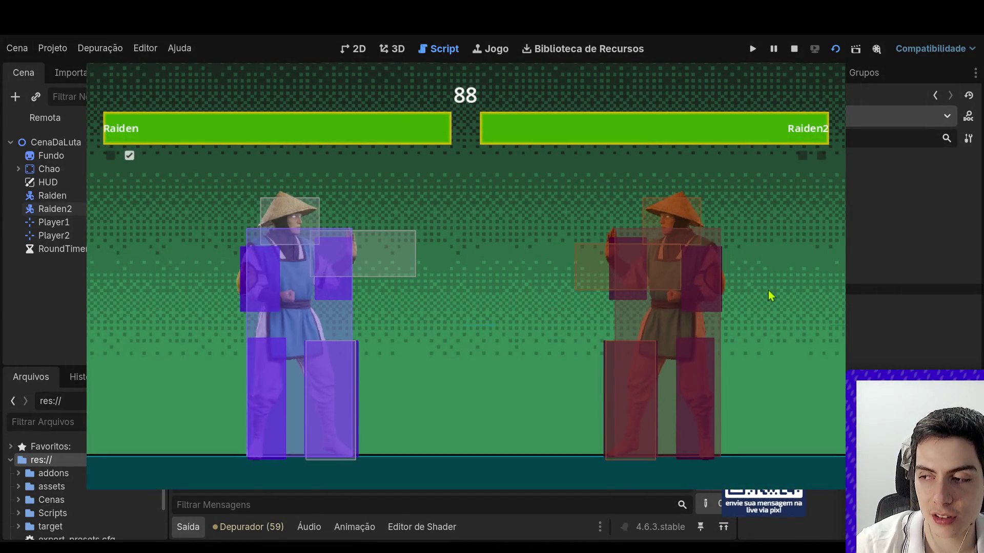
key(Right)
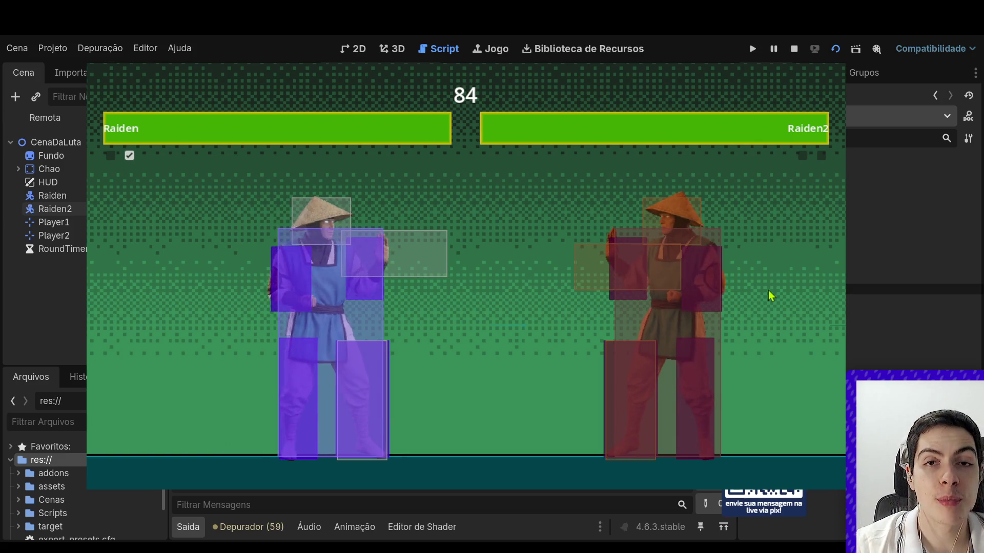
key(Right)
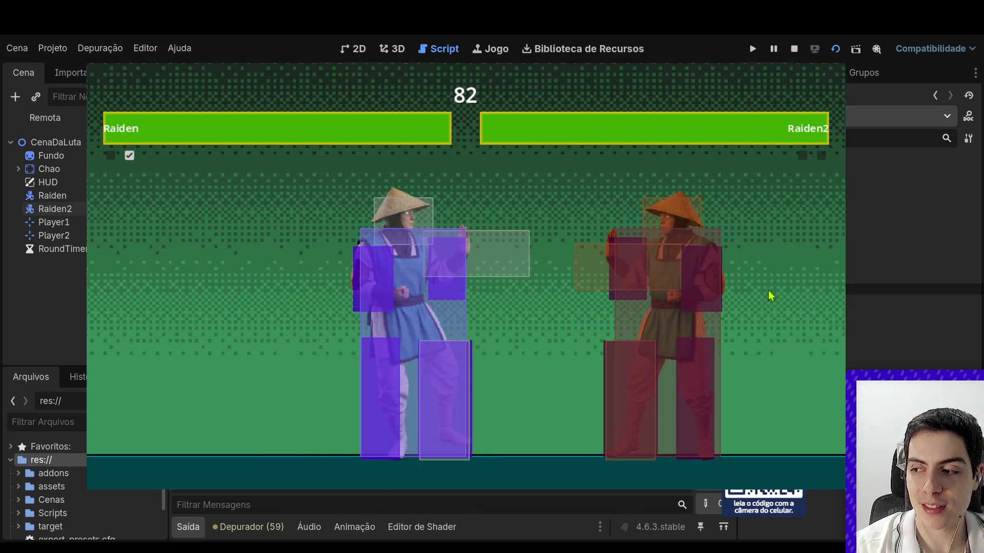
key(Right)
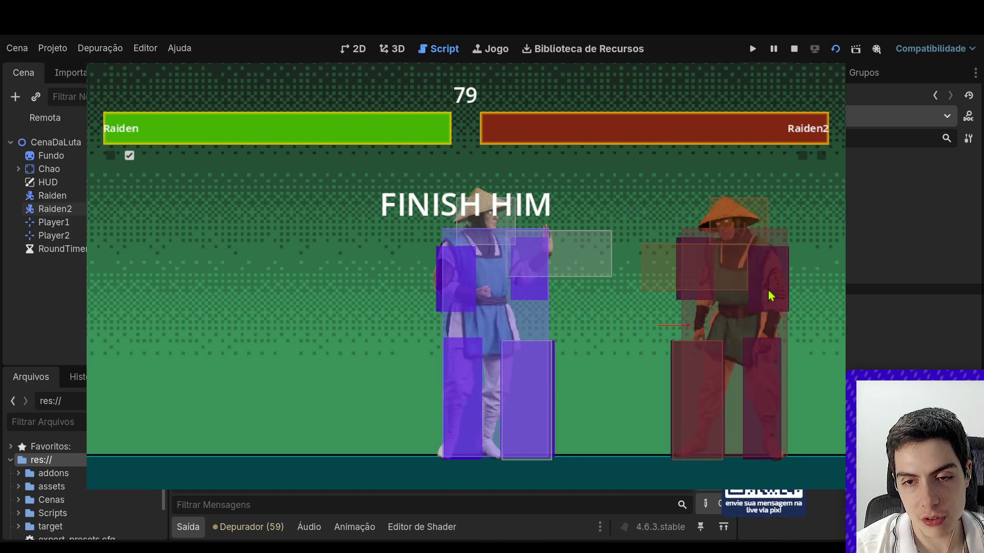
key(Right)
key(Left)
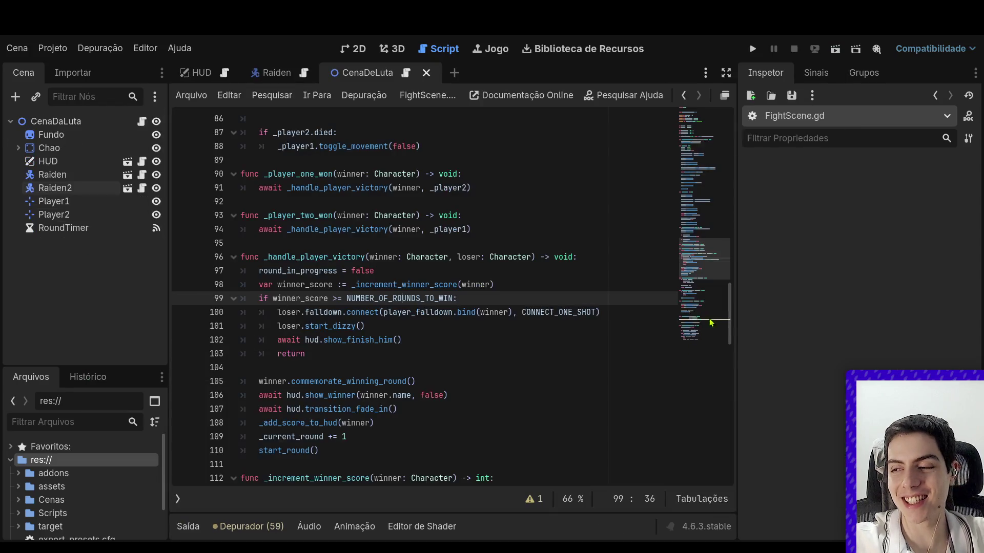
Rerun the fight scene, walk Raiden2 toward Raiden until Raiden2 wins, then stop the game.
scroll(661, 297, down, 15)
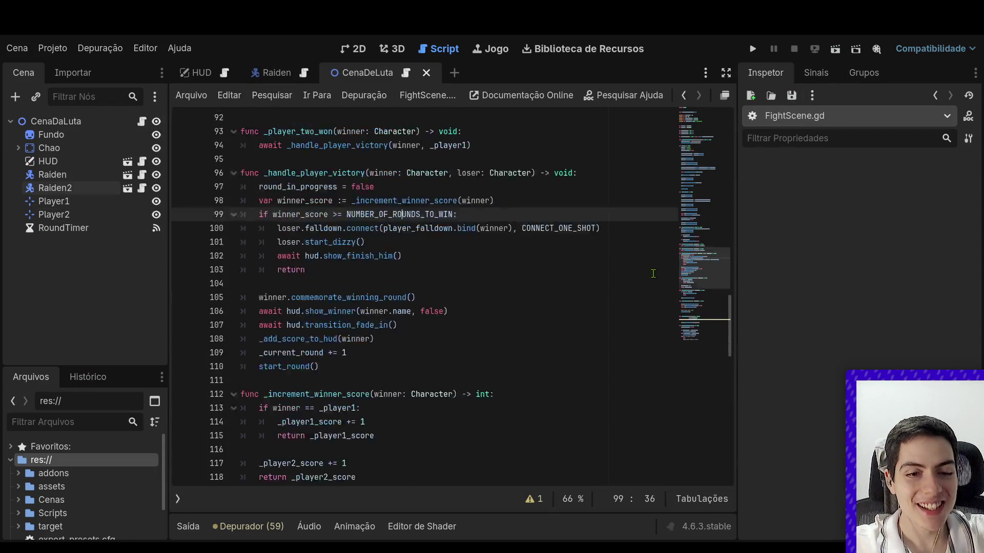
scroll(660, 291, up, 4)
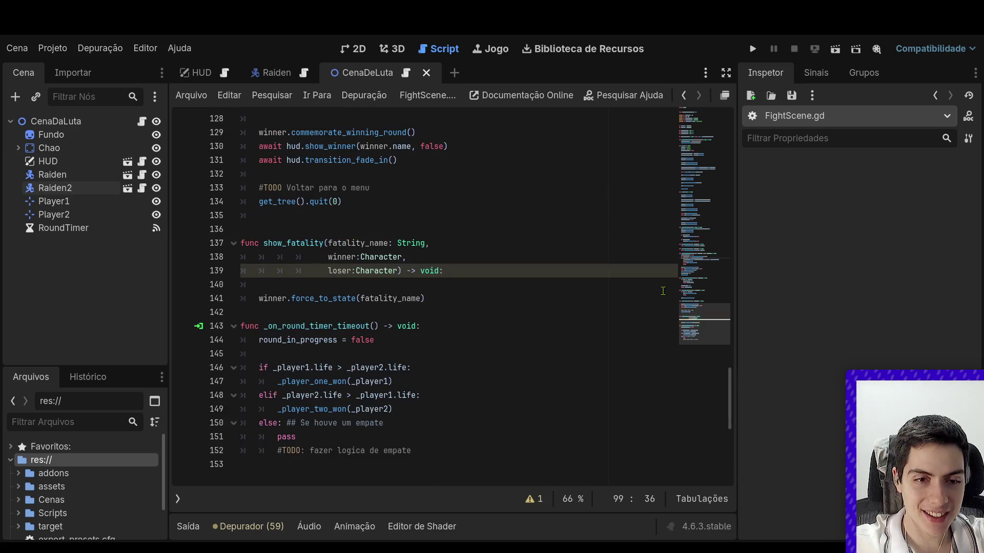
click(834, 49)
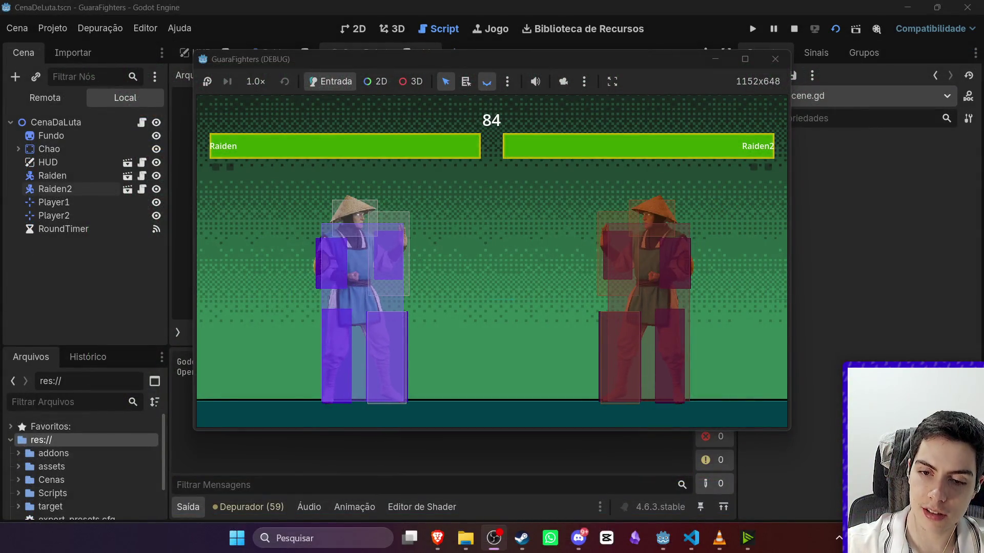
key(Left)
key(Left)
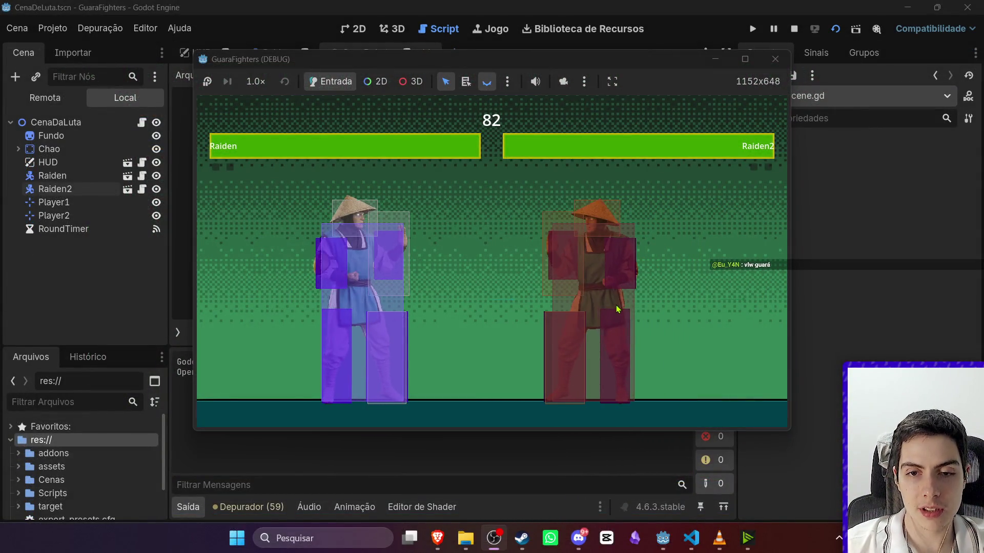
key(Left)
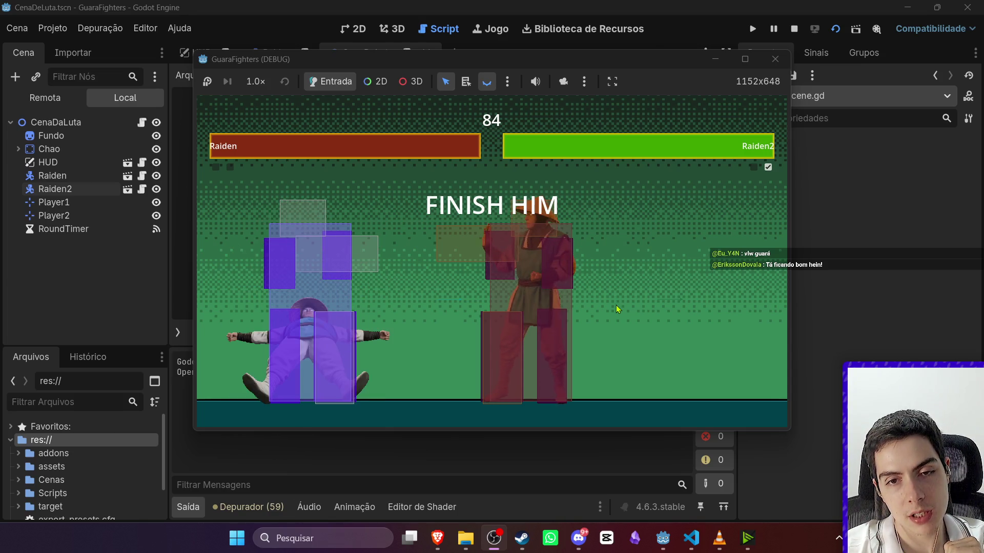
click(789, 32)
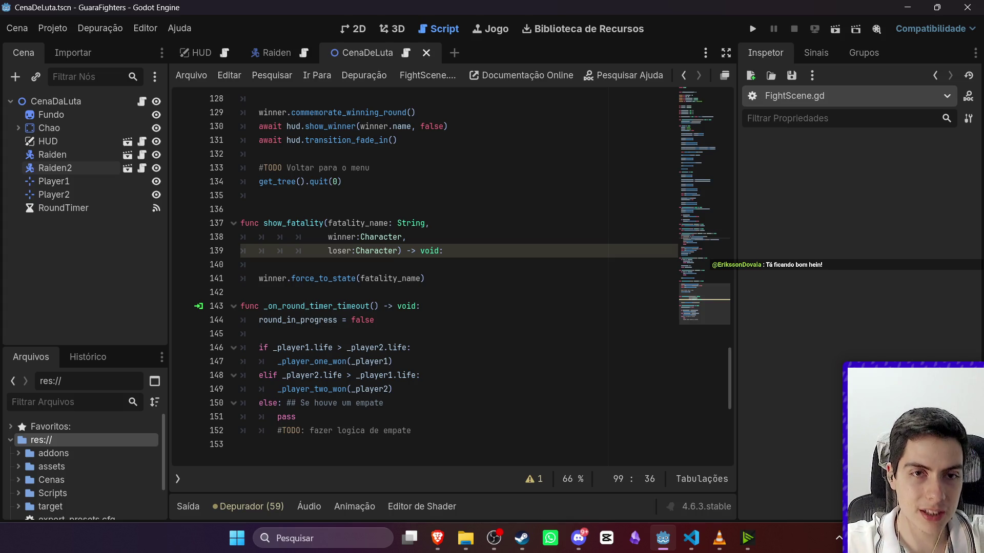
In the Raiden scene, expand FatalityParser's first fatality command and its input sequence.
click(271, 53)
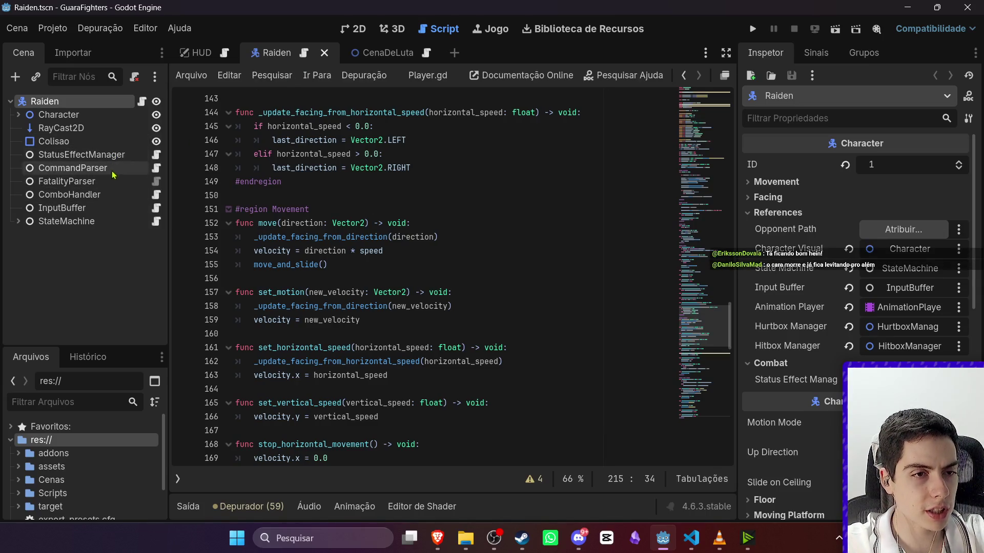
click(114, 183)
click(915, 206)
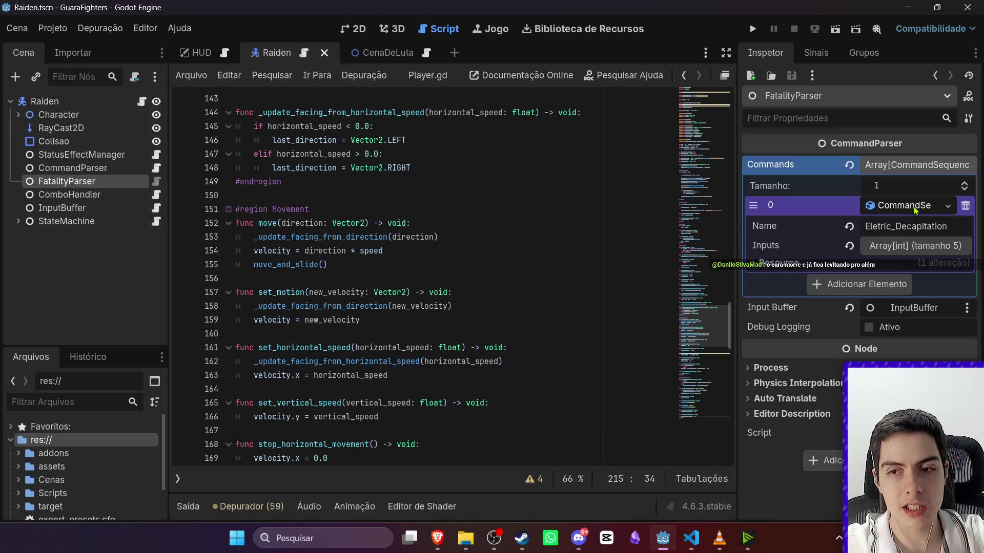
click(906, 246)
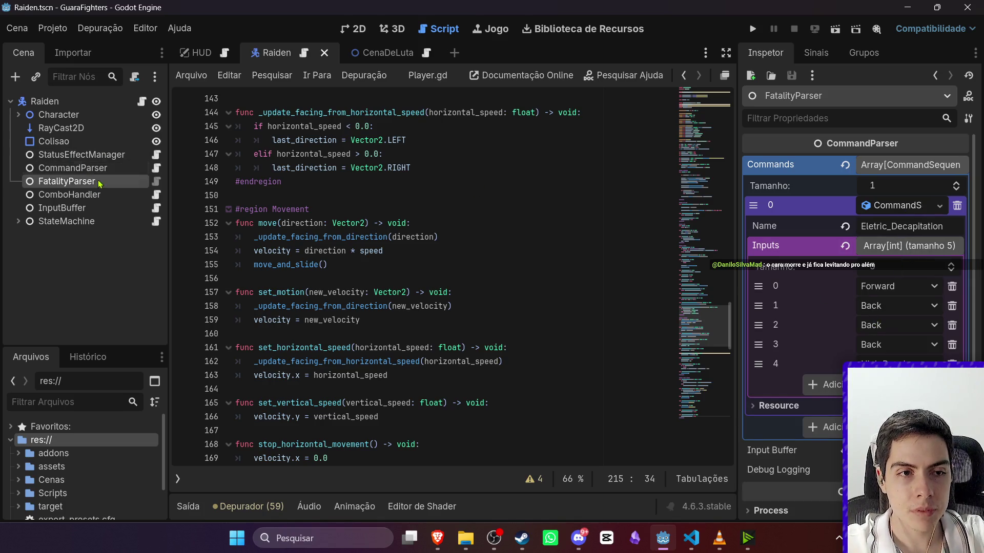
Open the StateMachine script and inspect the StateMachine node's properties.
click(157, 222)
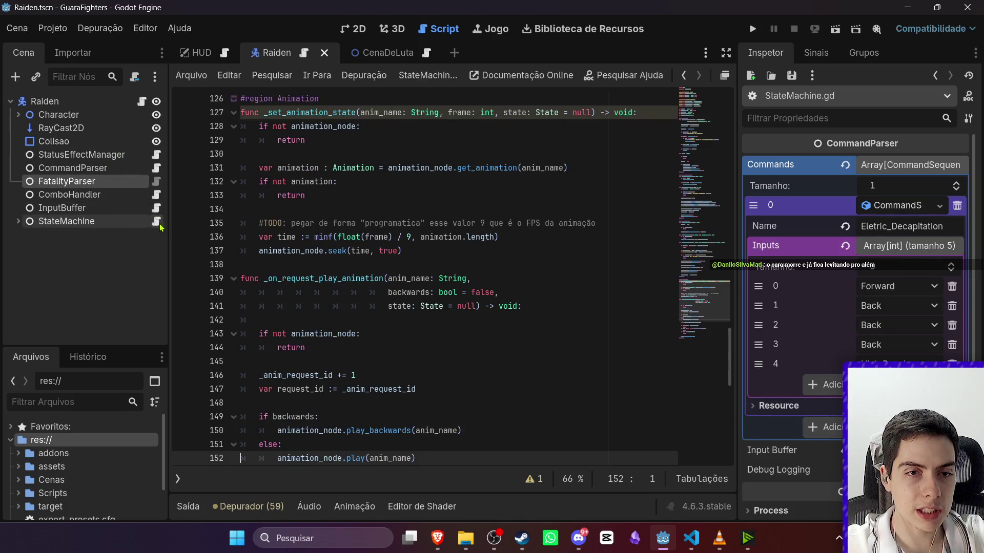
scroll(731, 256, up, 5)
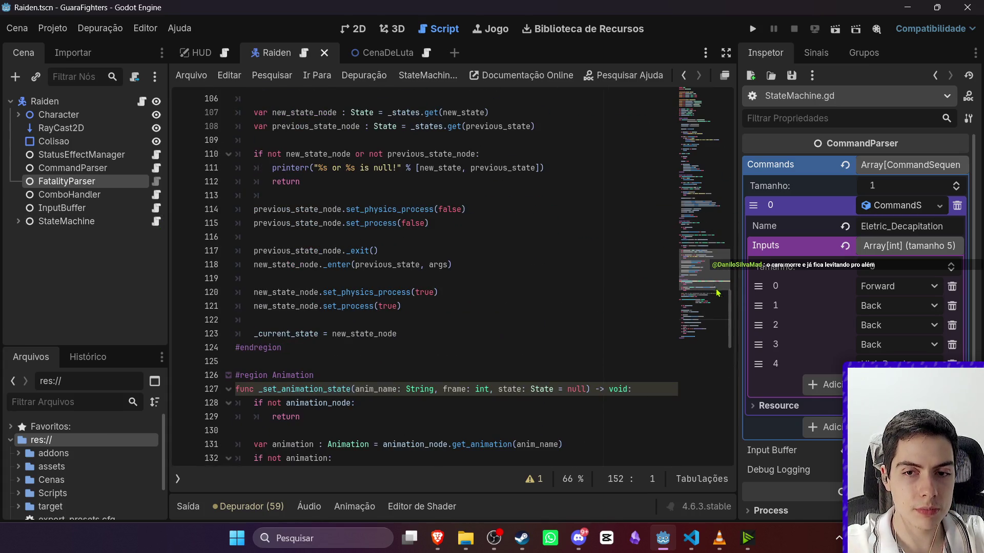
scroll(732, 256, up, 15)
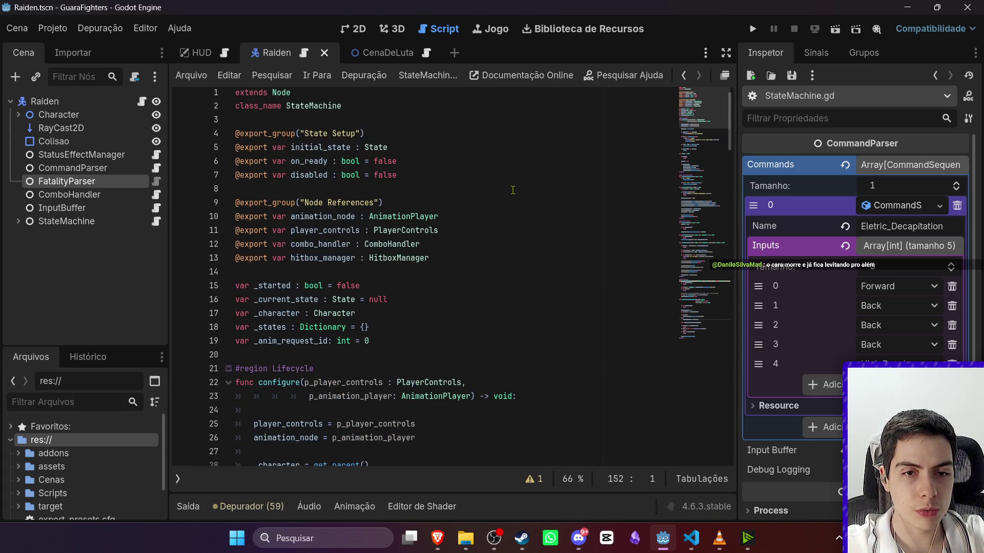
scroll(511, 192, down, 1)
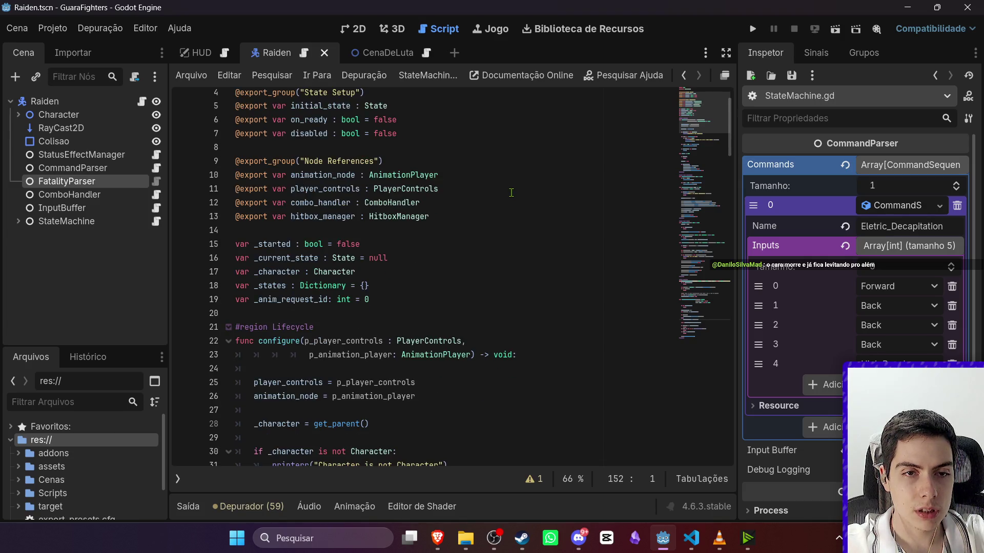
scroll(510, 193, up, 2)
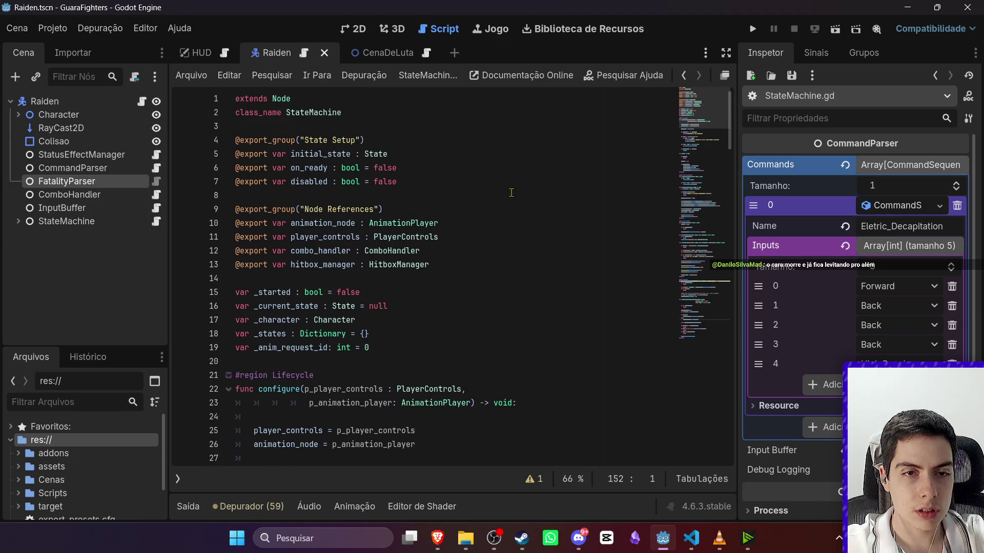
click(91, 222)
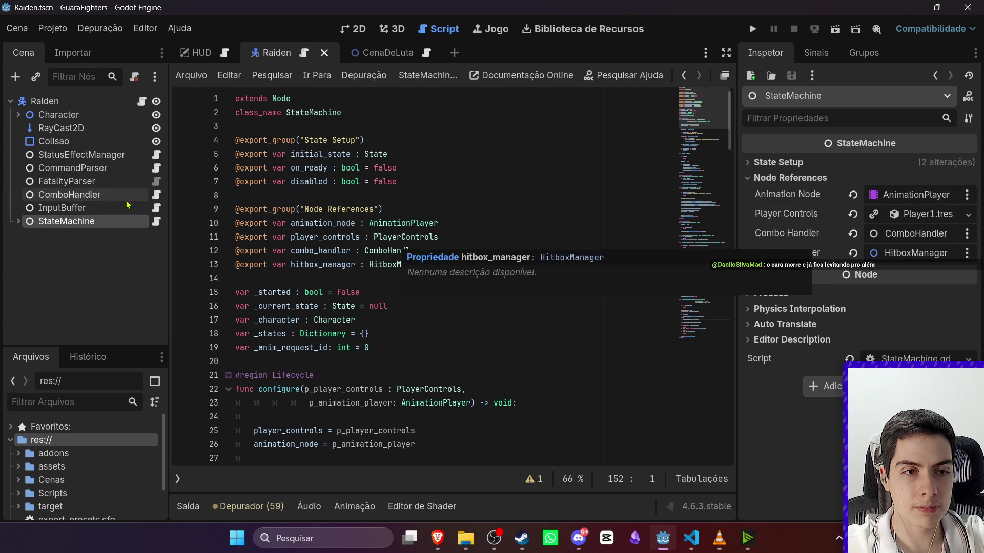
click(156, 221)
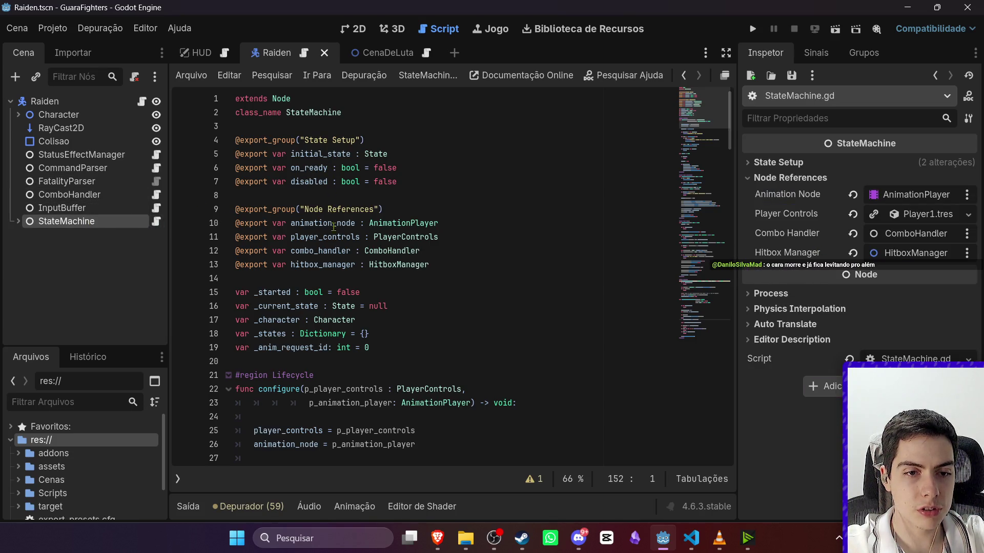
scroll(333, 227, down, 3)
scroll(346, 272, up, 2)
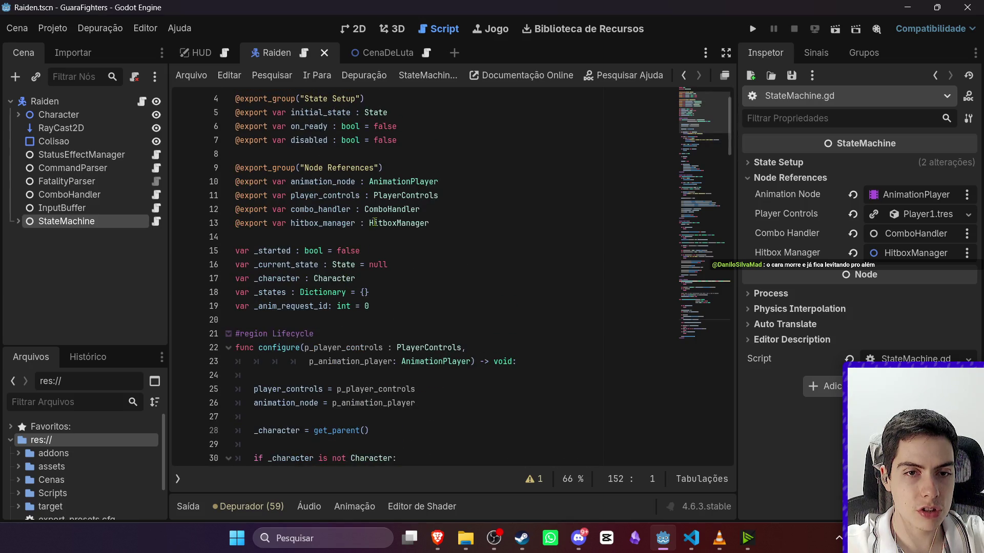
Peek at ComboHandler's torpedo combo, then return to FatalityParser and add a new Commands entry.
click(70, 194)
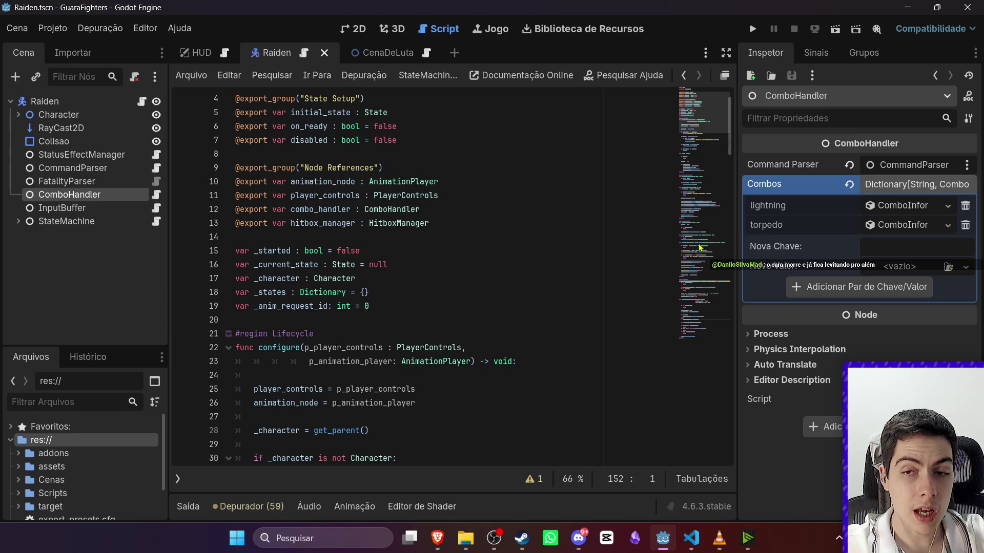
click(903, 225)
click(903, 225)
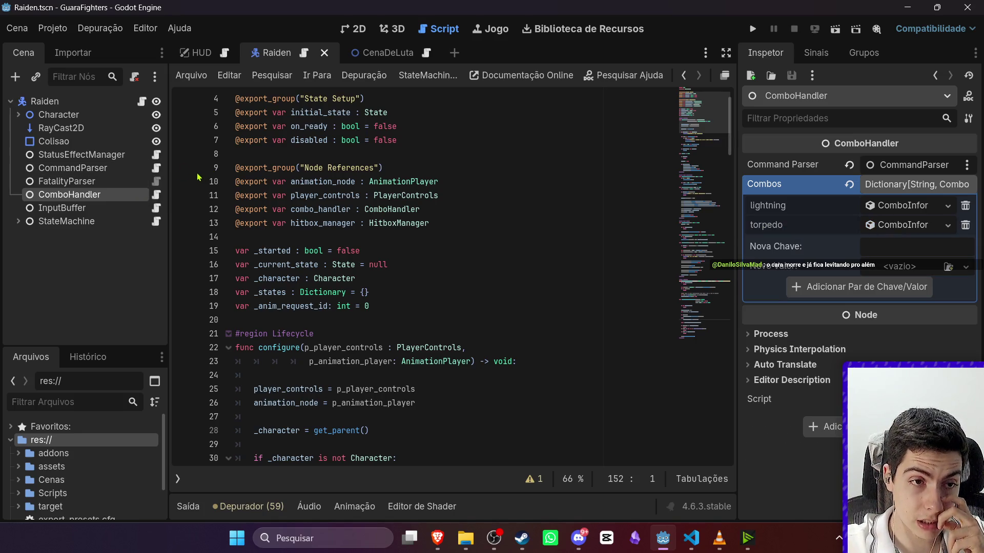
click(91, 181)
click(91, 182)
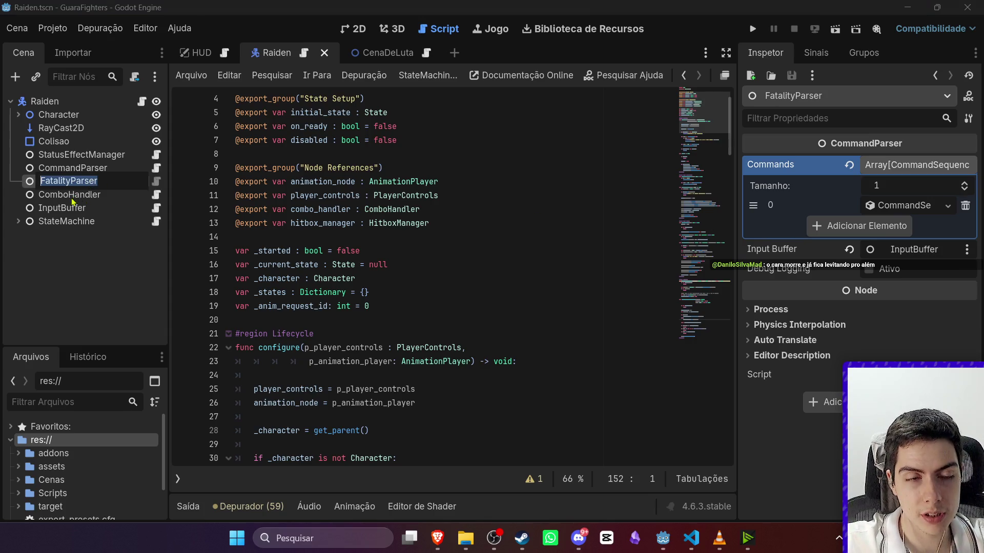
key(Escape)
click(861, 231)
Remove the empty entry from FatalityParser's Commands list.
click(911, 213)
click(911, 213)
click(966, 225)
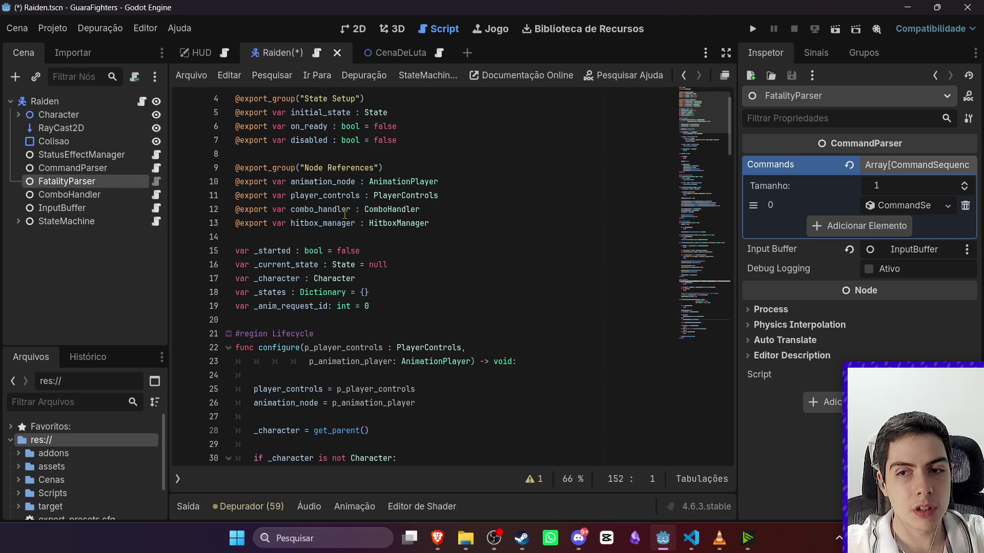
Inspect the StateMachine and ComboHandler nodes and open the ComboHandler and CommandParser scripts.
click(93, 224)
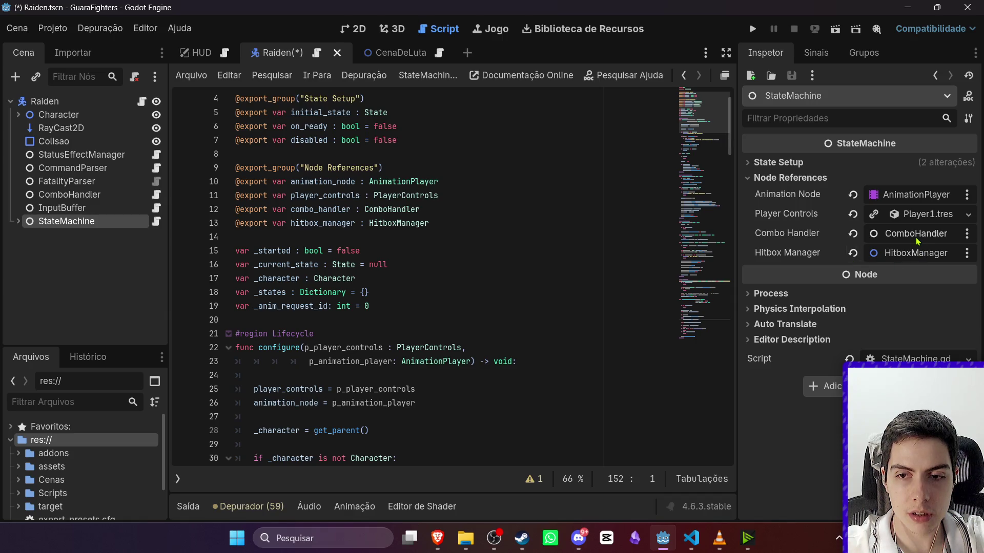
click(103, 195)
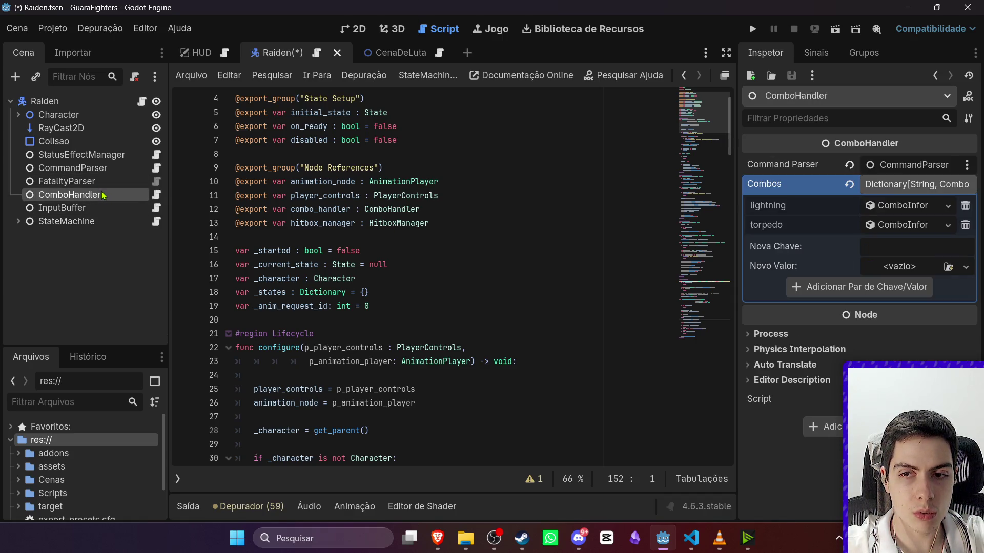
click(157, 195)
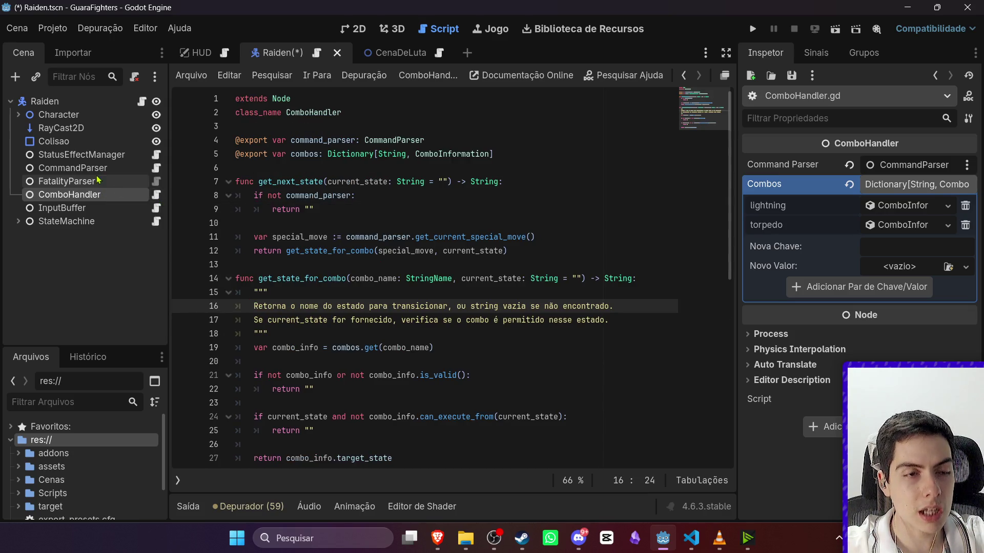
click(143, 168)
click(155, 169)
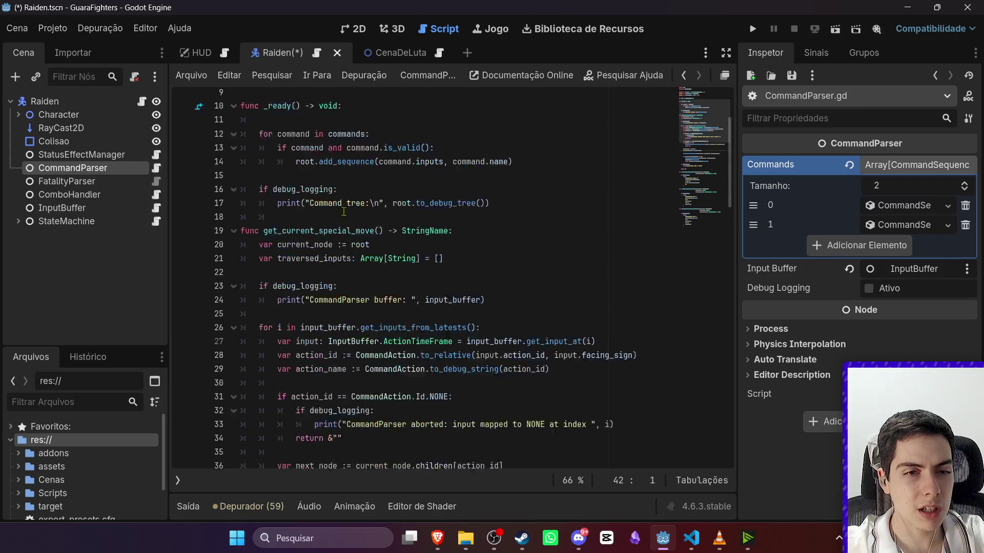
click(103, 195)
click(156, 195)
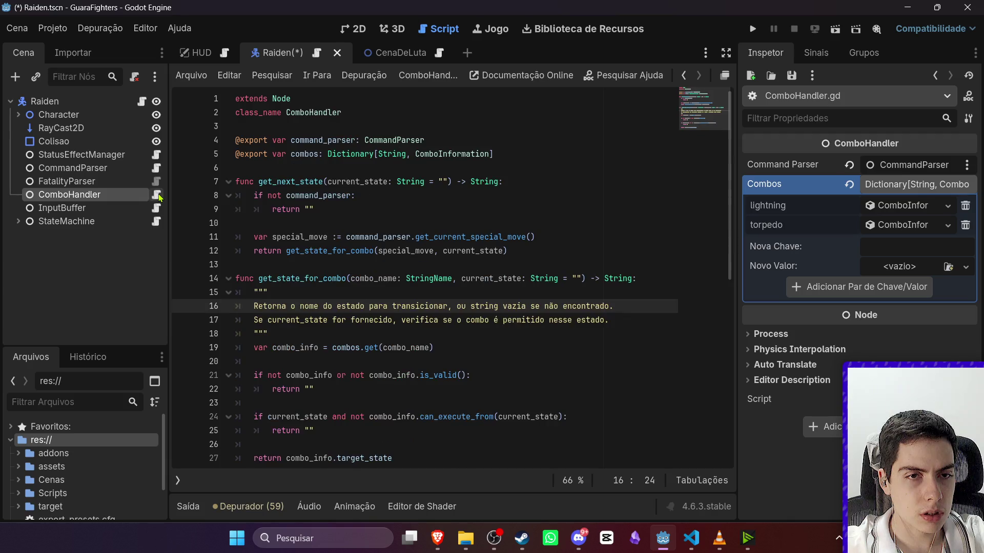
scroll(307, 217, down, 4)
scroll(349, 229, up, 4)
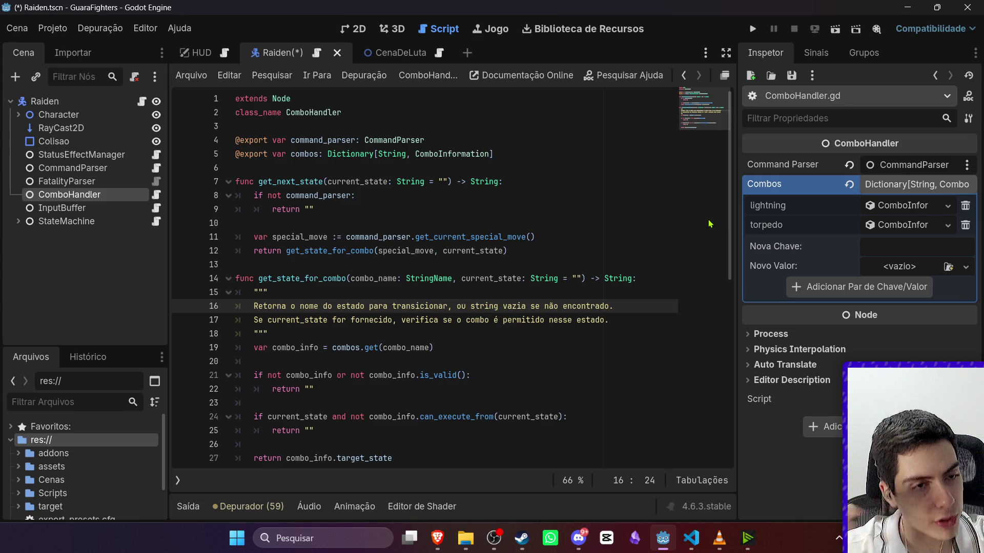
Open the CommandParser script, peek at its torpedo command sequence, then select FatalityParser.
click(121, 182)
click(121, 171)
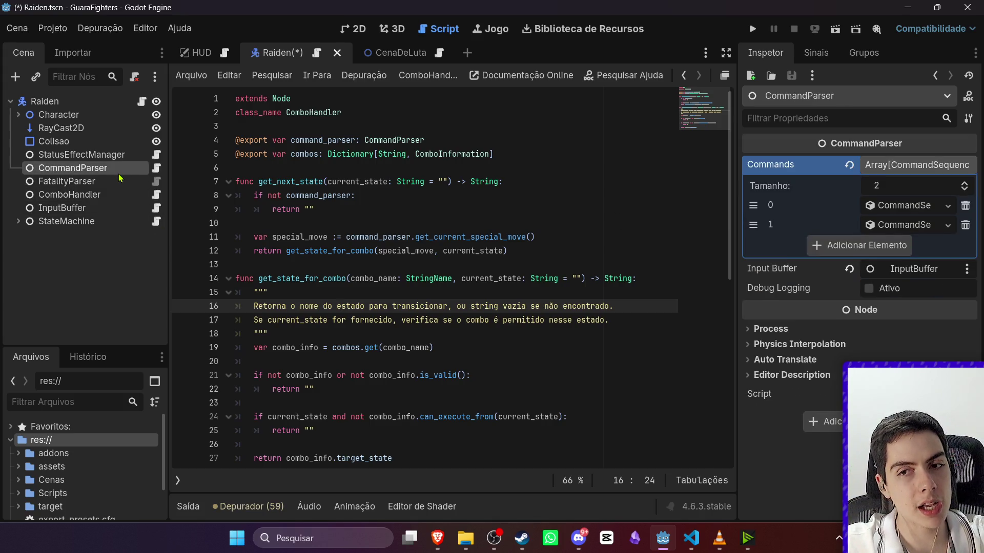
click(156, 173)
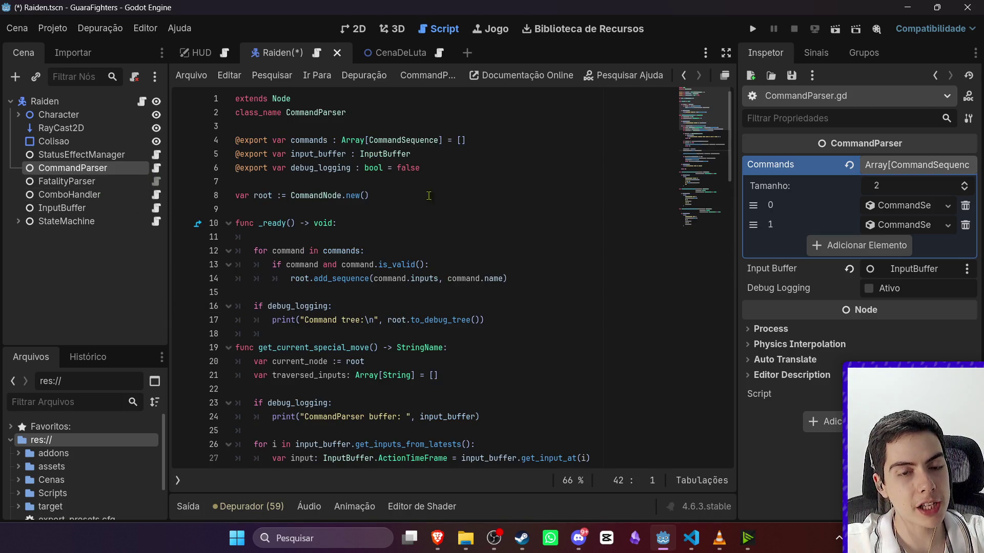
click(897, 205)
click(897, 205)
click(122, 197)
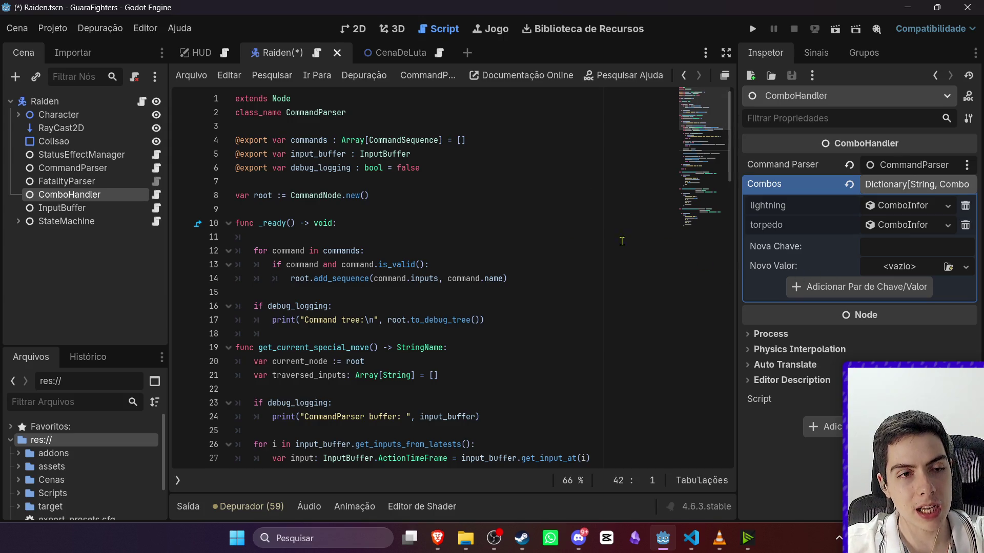
click(110, 182)
click(110, 168)
Delete the FatalityParser node from the Raiden scene.
click(112, 184)
key(Delete)
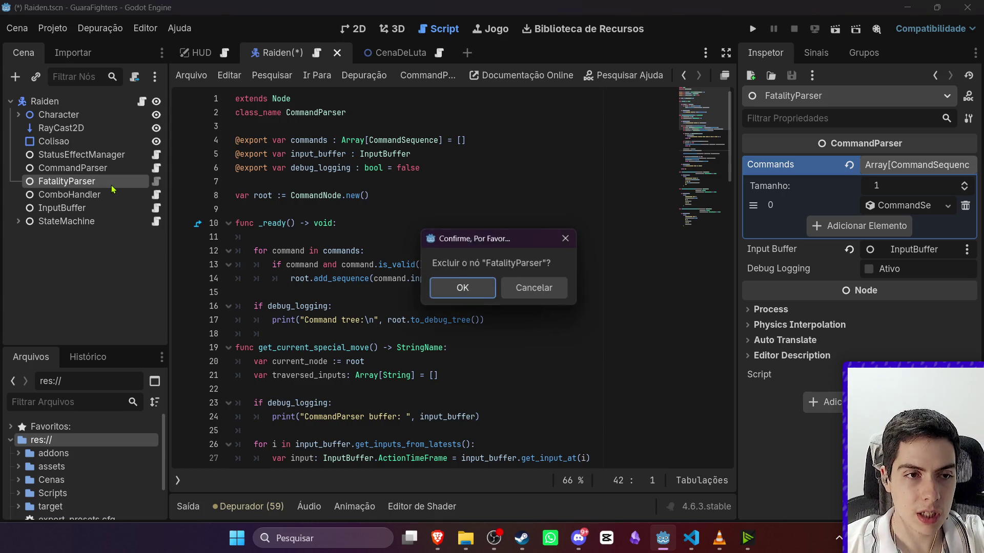
key(Return)
click(118, 176)
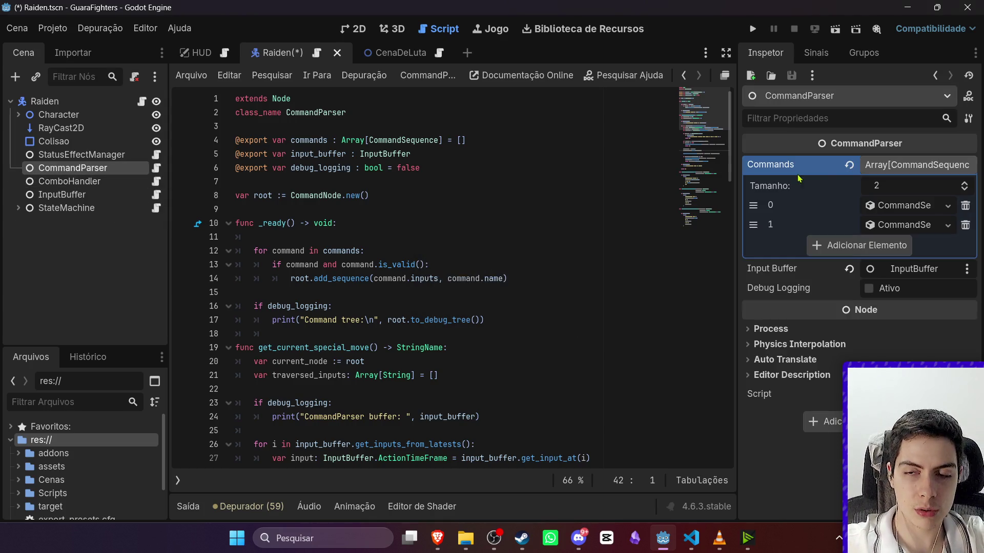
Add a new CommandSequence as the third entry in CommandParser's Commands list.
click(892, 246)
click(895, 250)
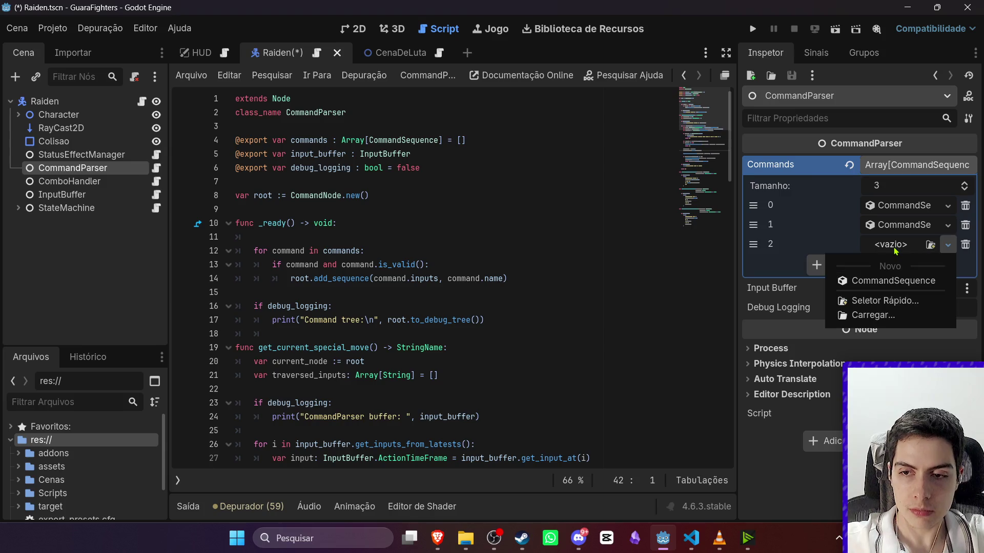
click(894, 280)
click(947, 245)
click(947, 246)
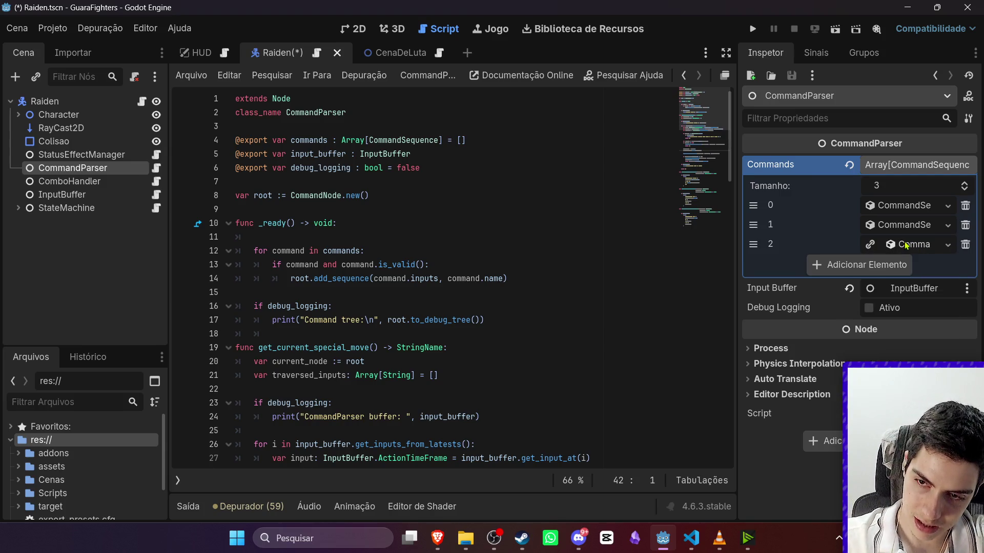
click(907, 245)
click(911, 283)
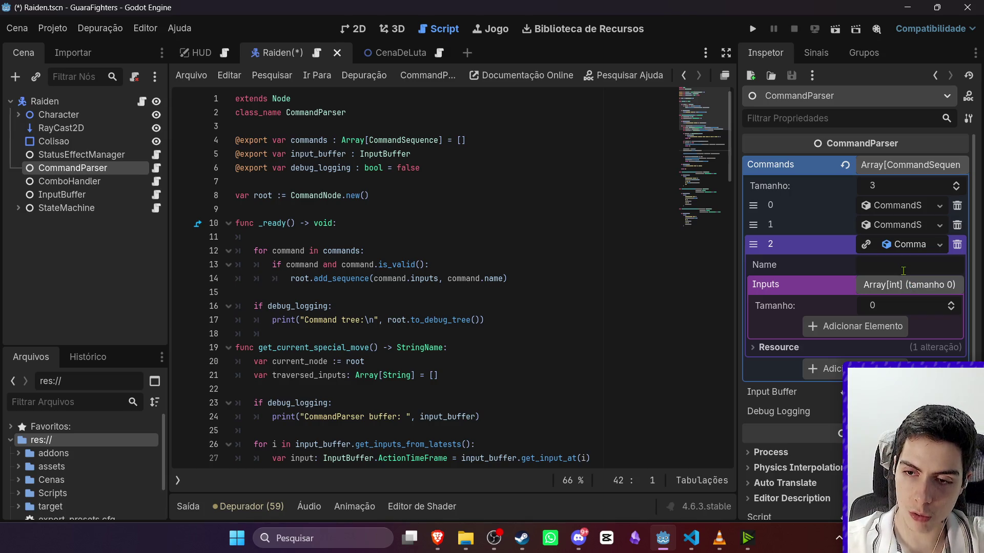
Name the new command 'Eletric decapitation' and give it four Inputs elements.
click(902, 269)
text(Eletric decapt)
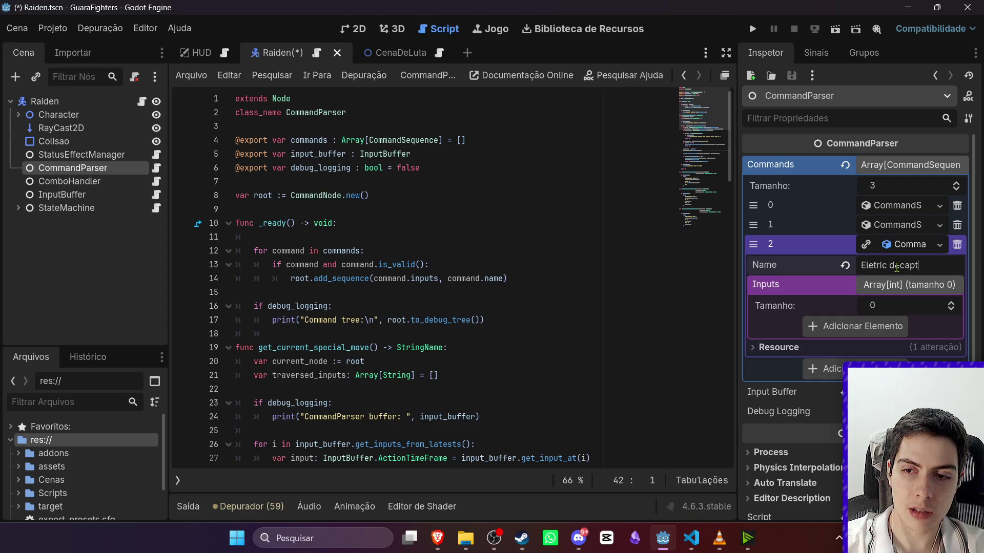
text(itation)
click(902, 285)
click(902, 285)
click(892, 327)
click(892, 346)
click(892, 366)
click(891, 385)
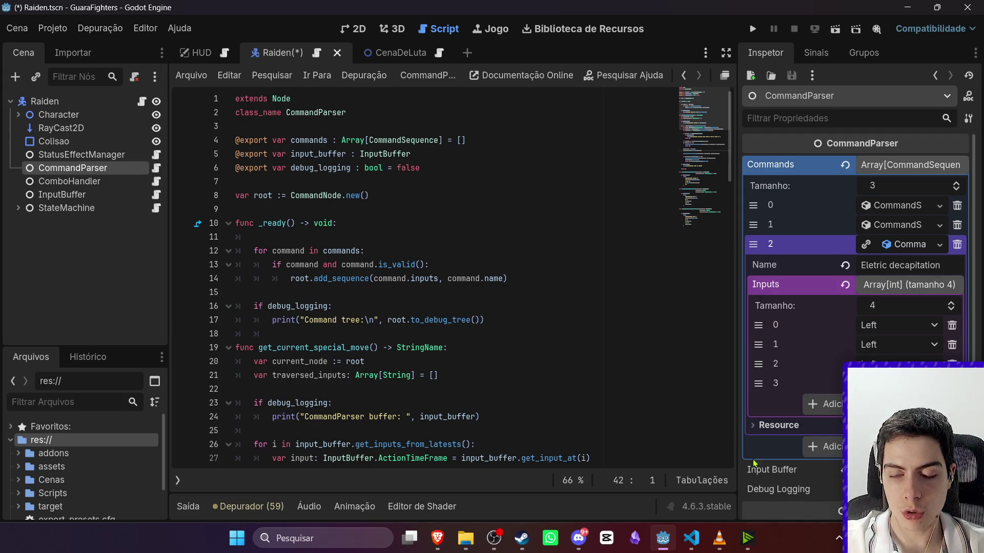
click(691, 540)
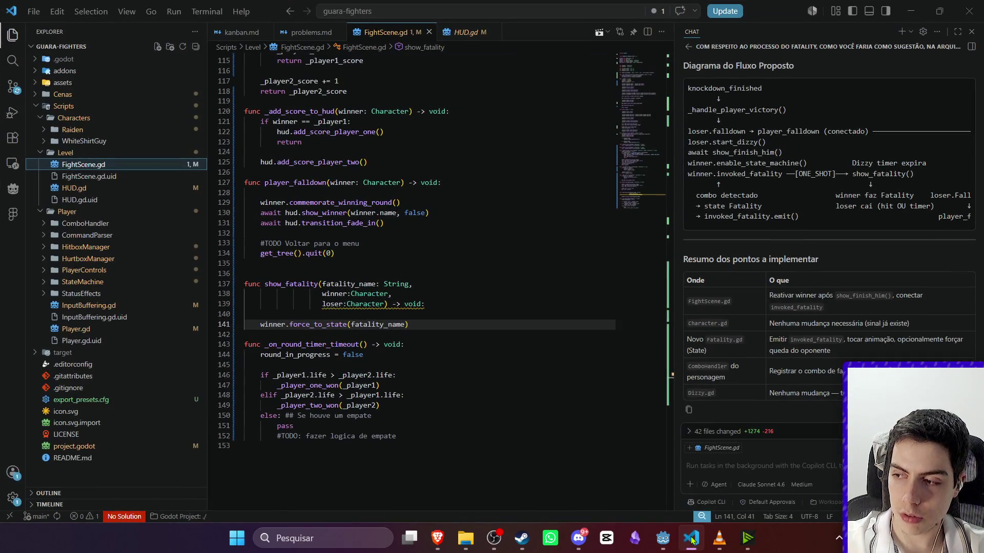
Read the Copilot fatality flow plan beside FightScene.gd in VS Code, then return to Godot.
click(691, 541)
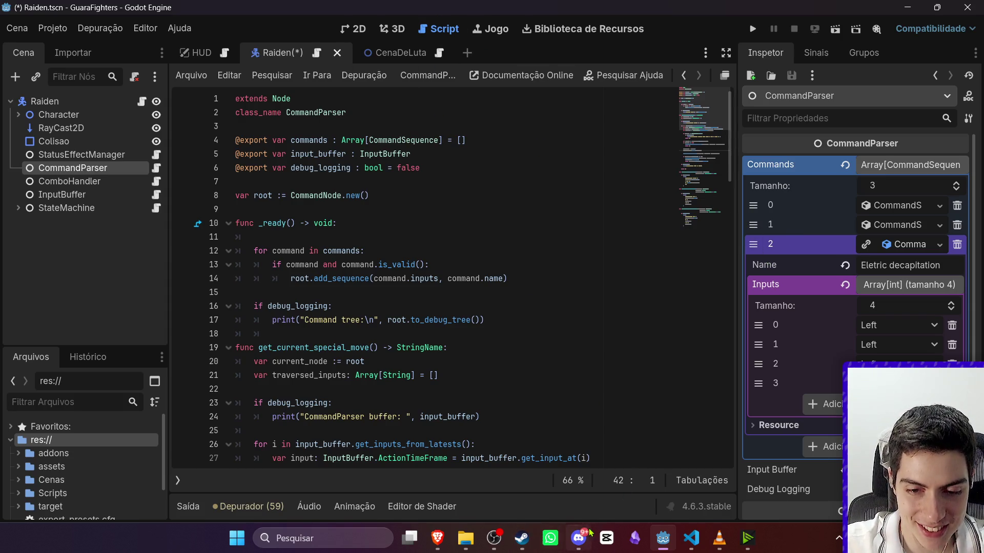
click(691, 538)
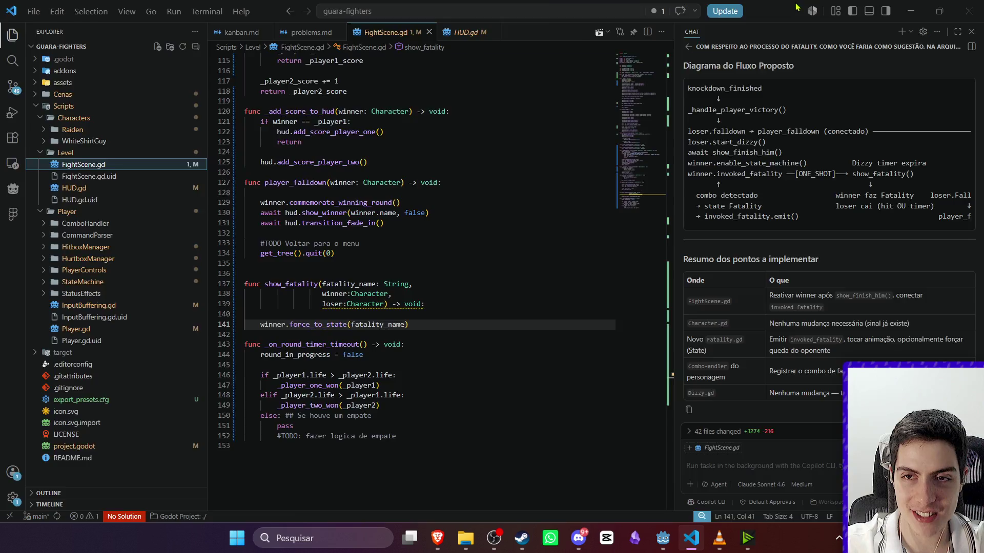
key(alt+Tab)
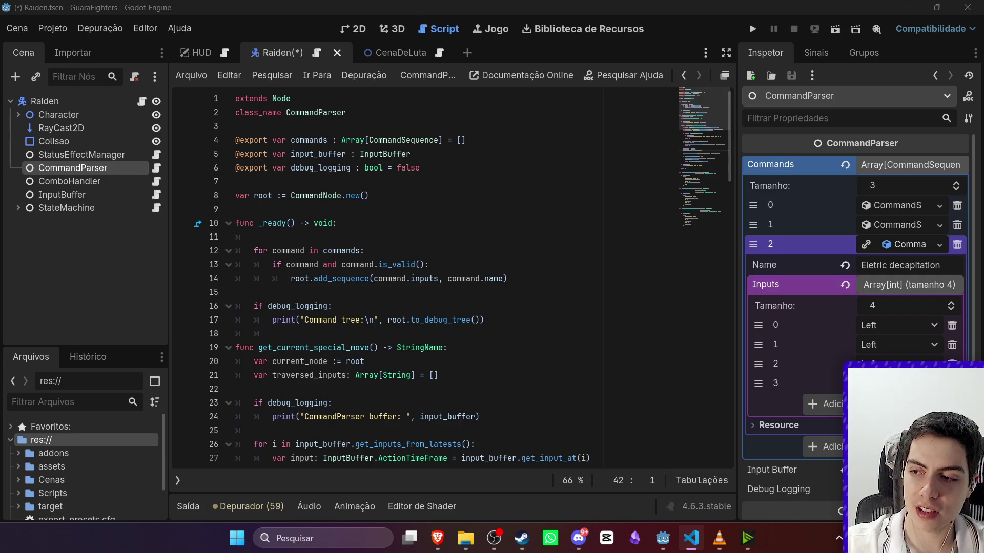
Set the Eletric decapitation command's Inputs elements 0, 1 and 2 to Forward, Back, Back.
click(897, 325)
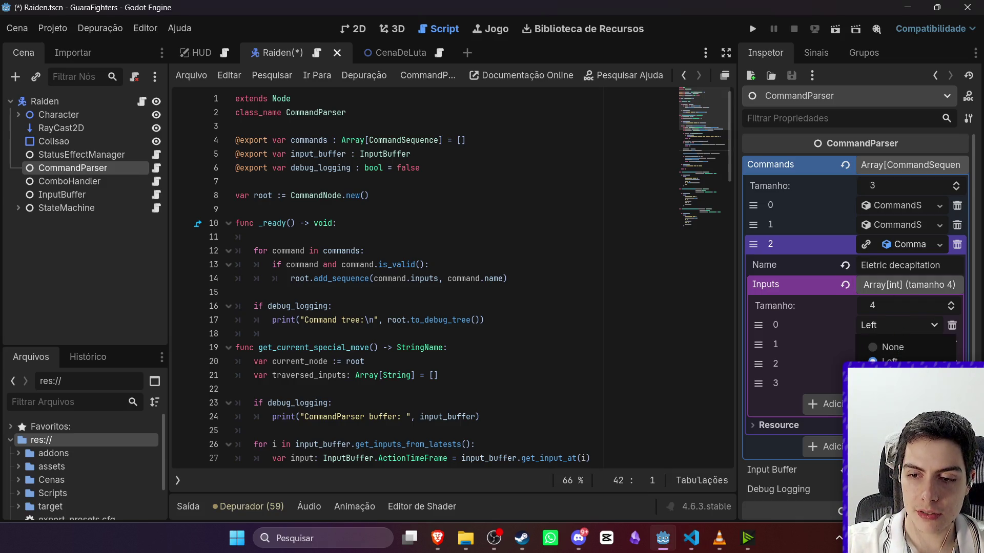
click(891, 354)
click(893, 346)
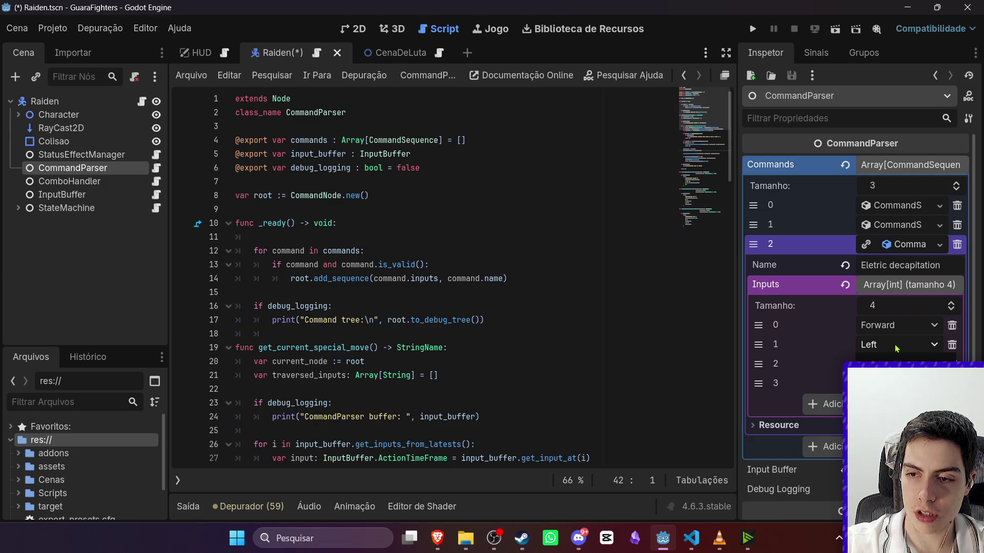
click(892, 389)
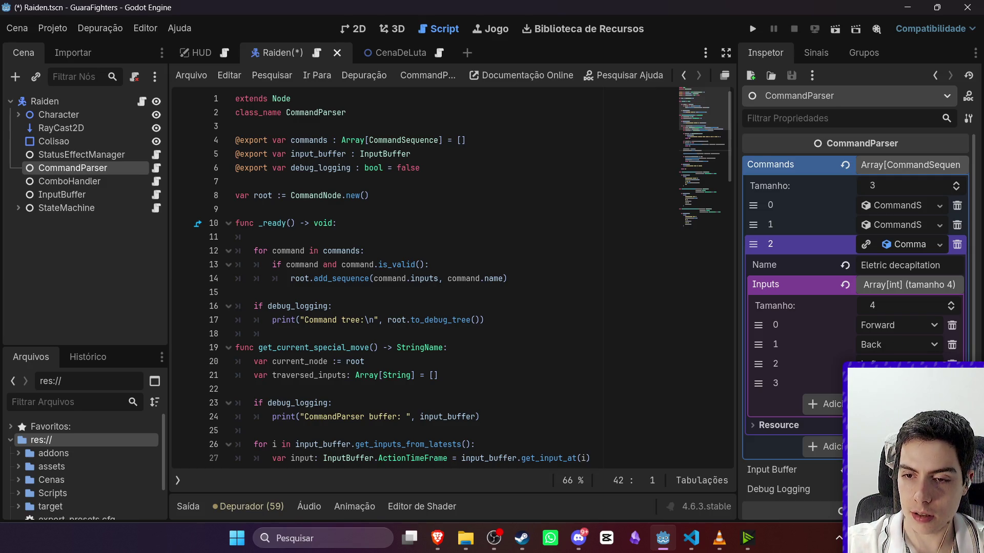
click(892, 363)
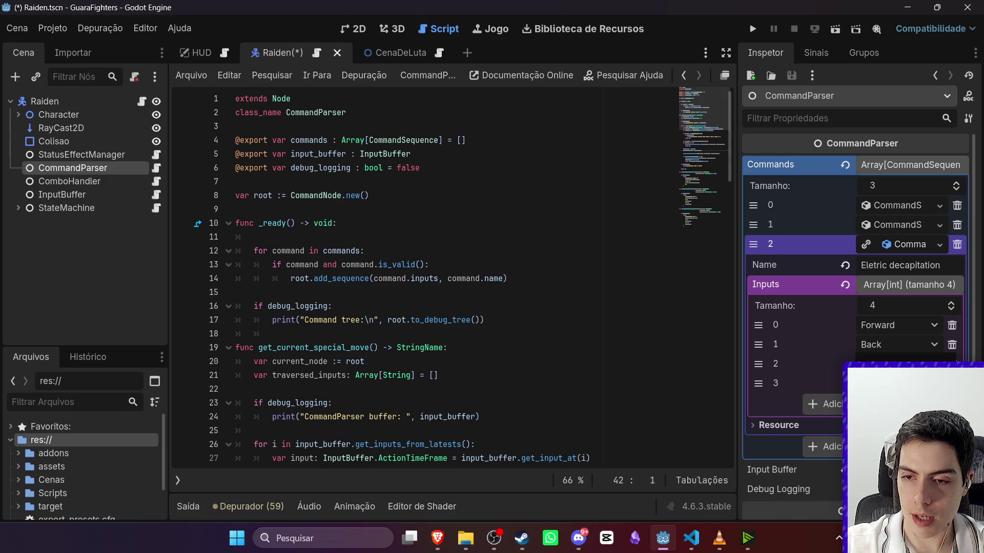
click(892, 400)
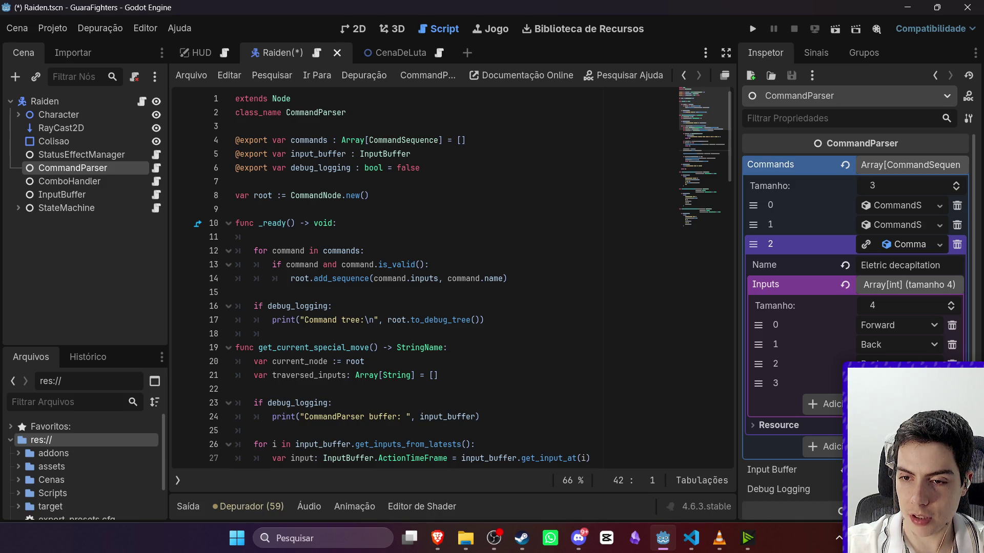
click(892, 357)
click(891, 400)
click(825, 405)
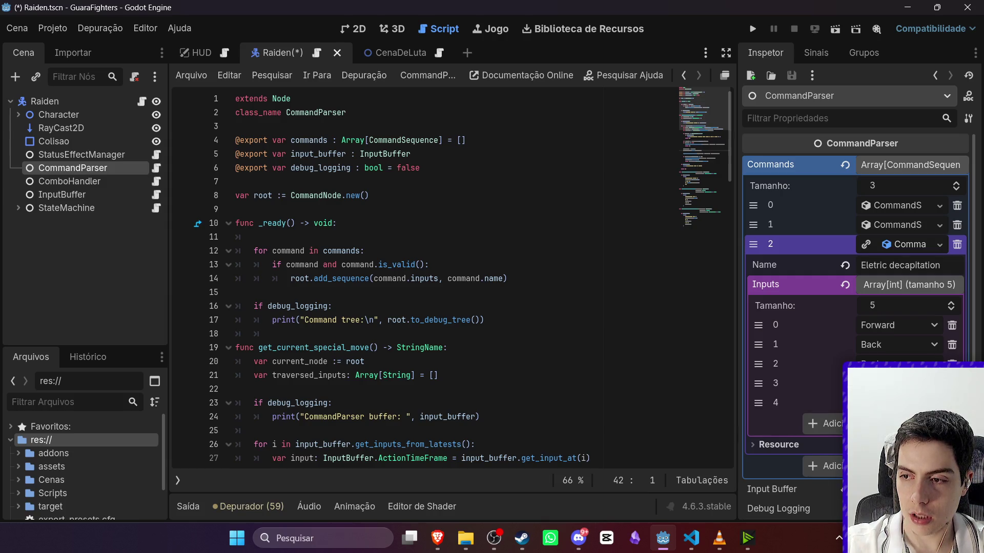
click(891, 364)
click(891, 389)
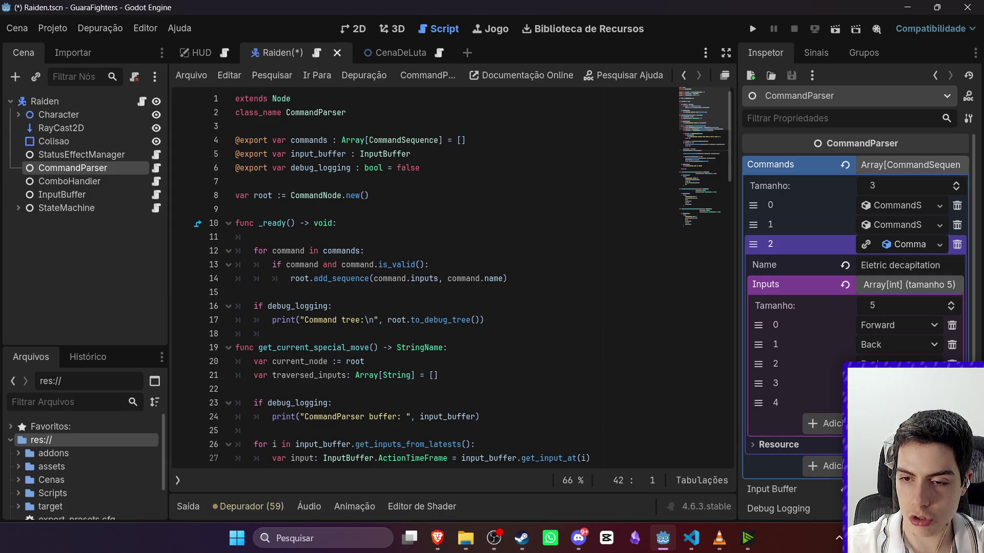
click(389, 250)
key(ctrl+s)
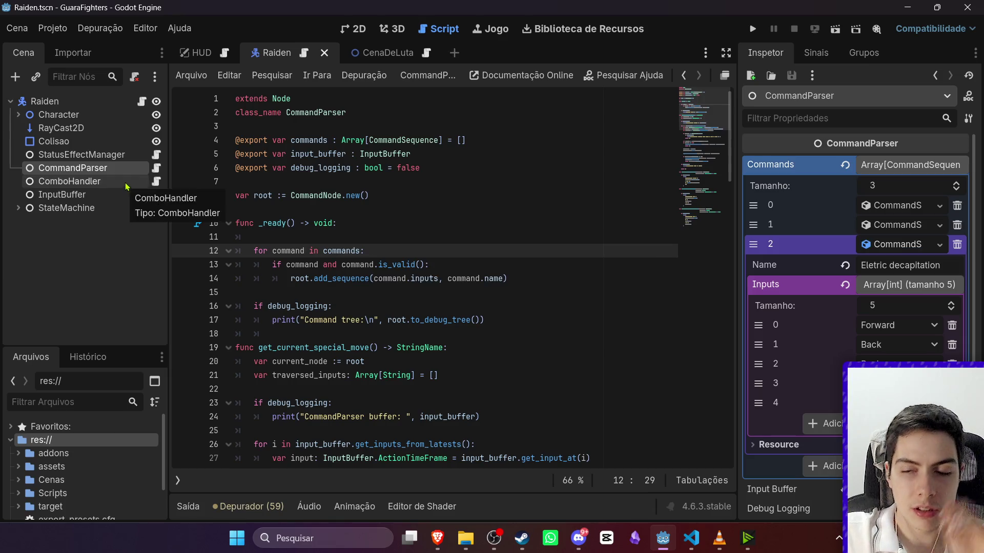
click(899, 248)
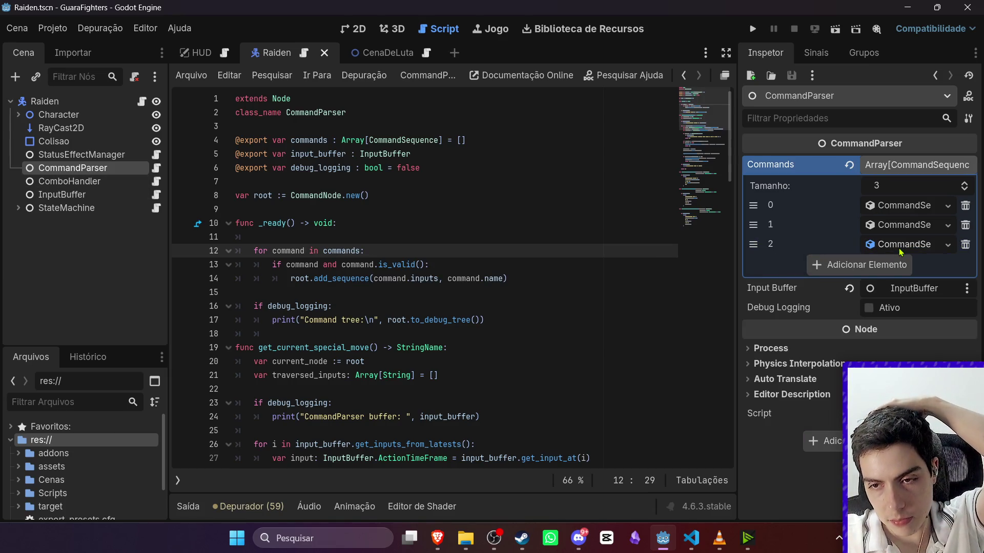
click(899, 248)
click(901, 245)
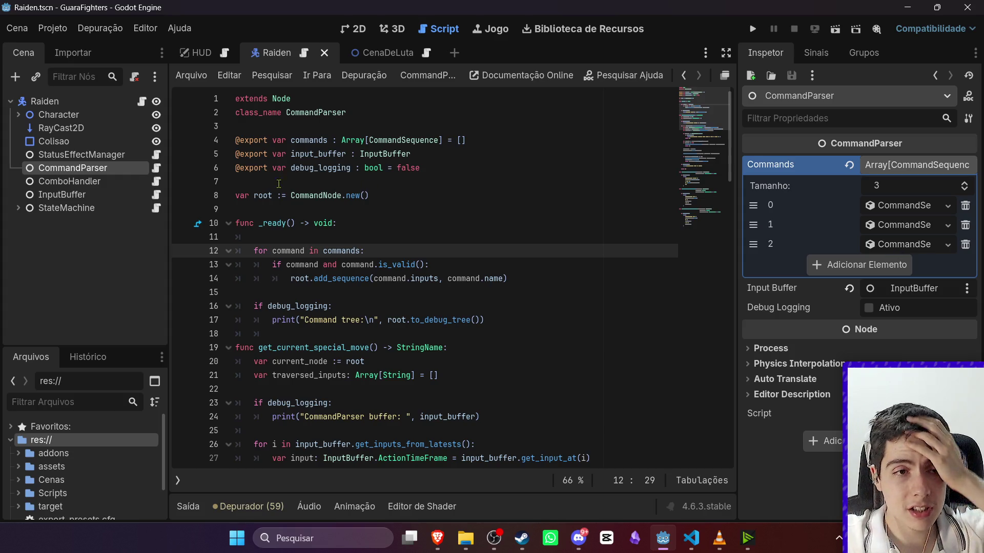
click(57, 182)
click(77, 183)
click(895, 206)
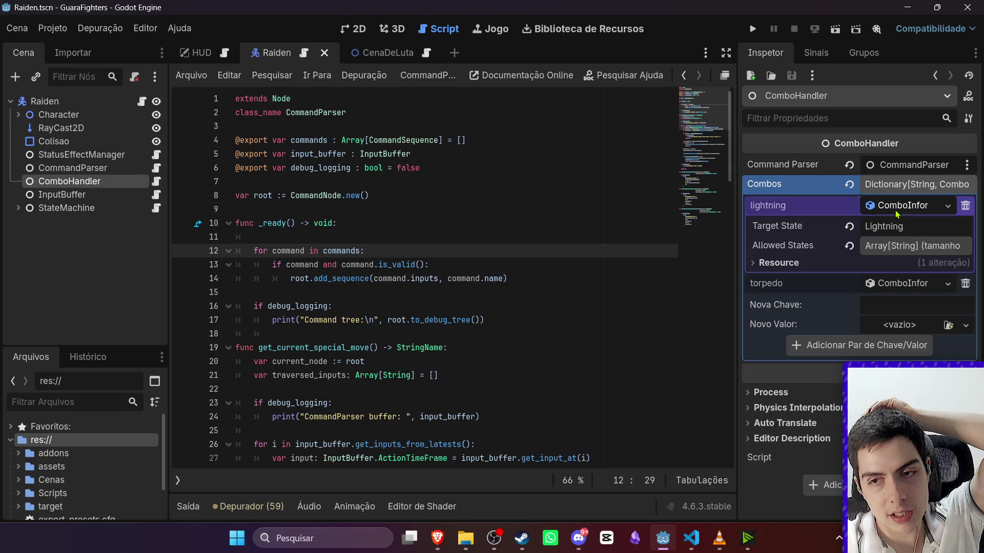
click(896, 241)
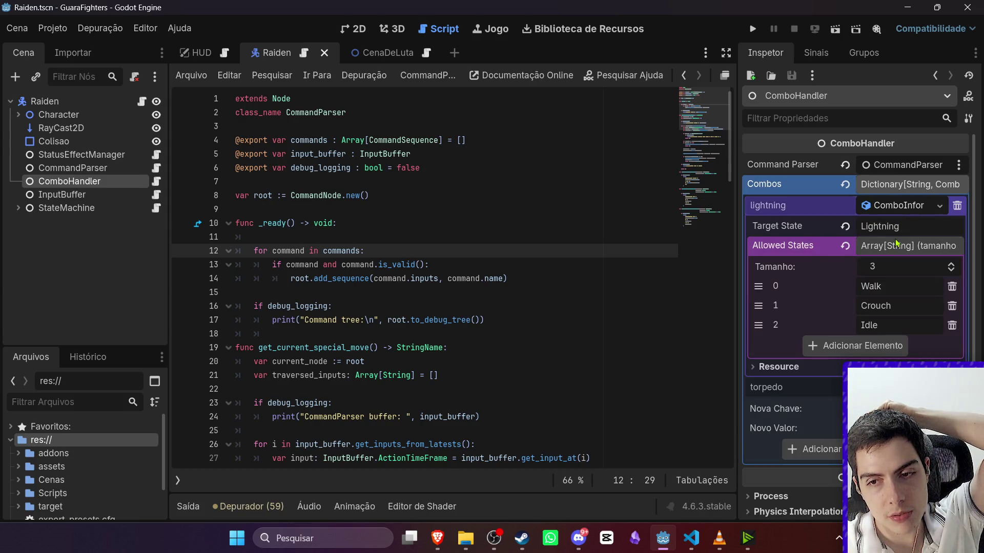
click(896, 241)
click(895, 242)
click(896, 242)
click(902, 205)
click(100, 170)
click(902, 205)
click(903, 205)
click(903, 226)
click(903, 225)
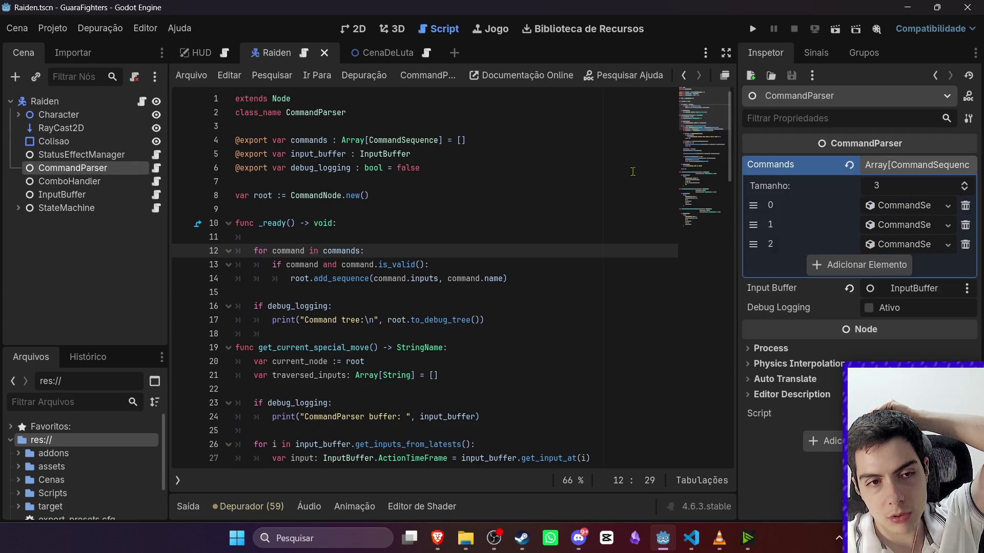
click(72, 181)
click(898, 206)
click(897, 208)
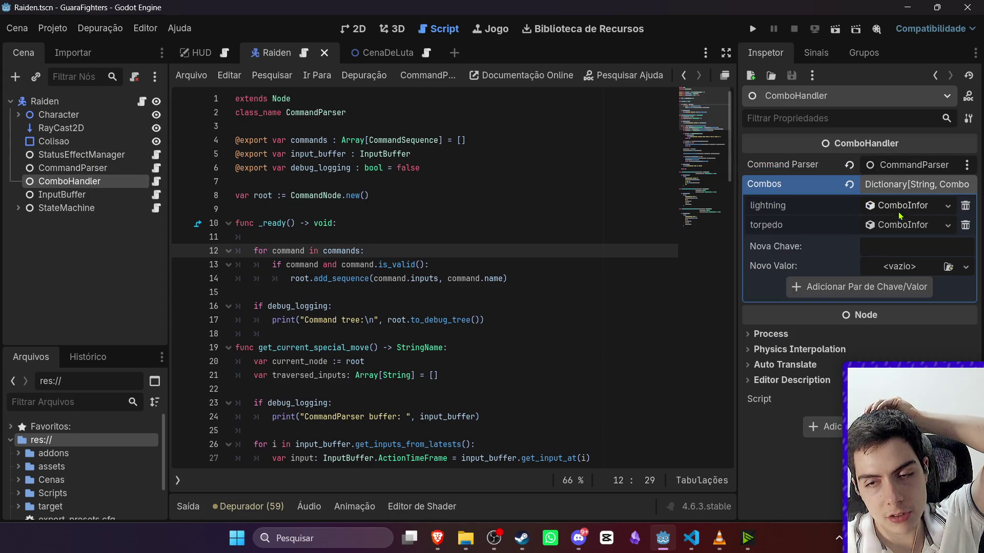
click(901, 225)
click(901, 226)
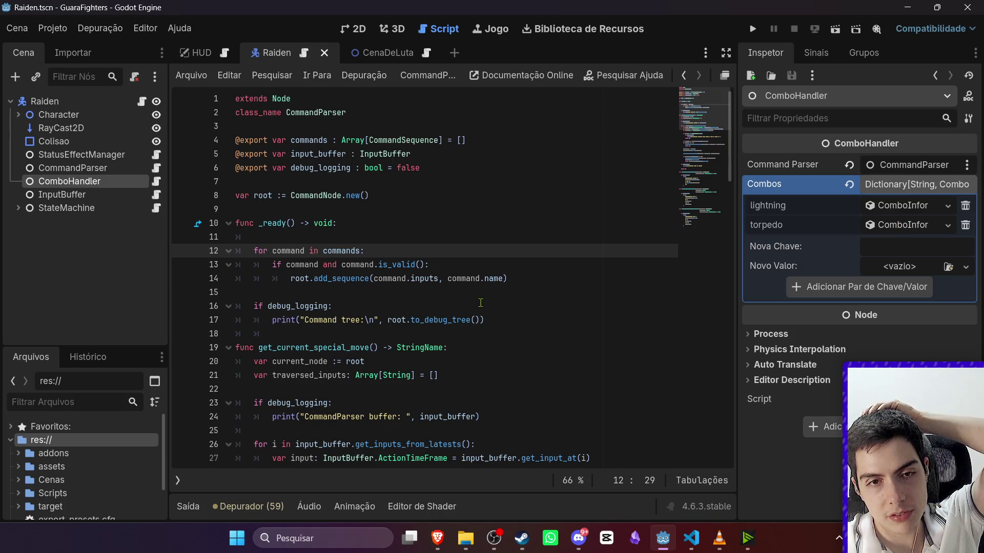
click(908, 165)
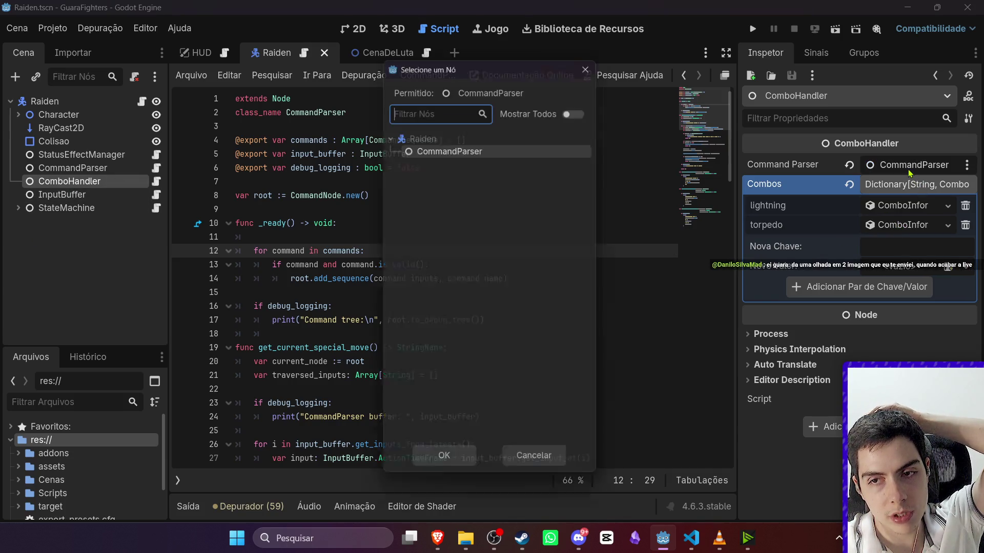
click(593, 60)
click(874, 184)
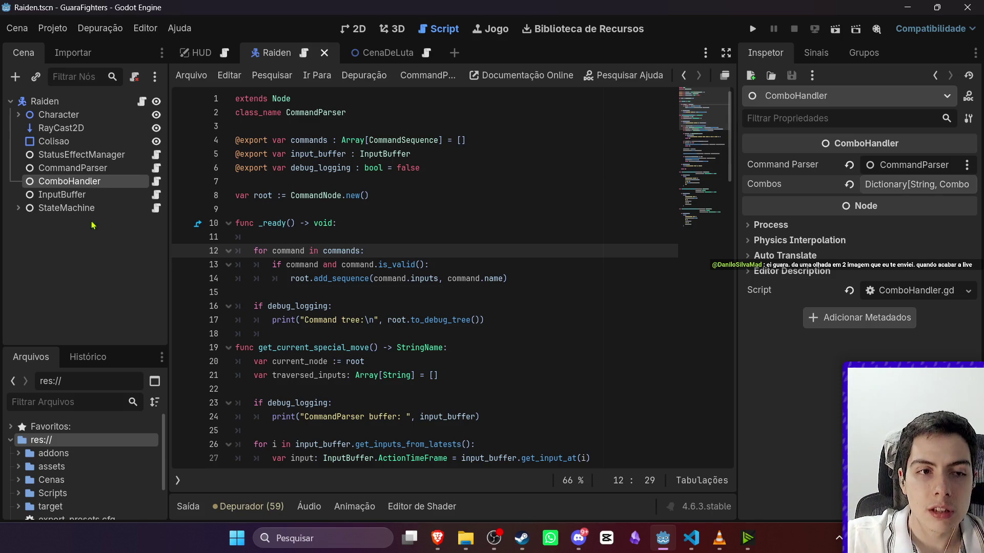
click(105, 247)
click(95, 186)
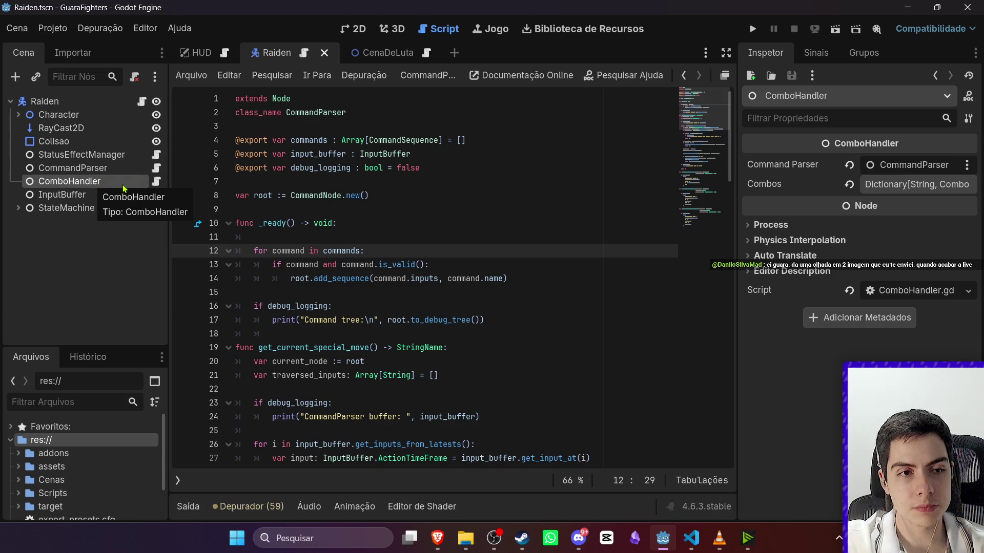
Duplicate ComboHandler, move the copy below it and rename it FatalityHandler.
key(ctrl+d)
mouse_move(120, 195)
mouse_down()
mouse_move(91, 178)
mouse_move(88, 202)
mouse_up()
double_click(84, 195)
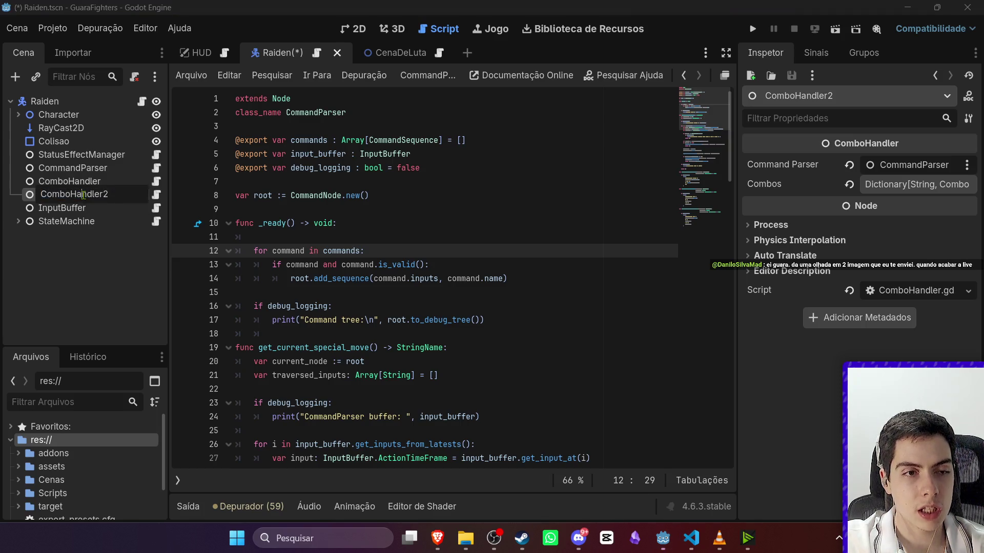
text(FatalityHandler)
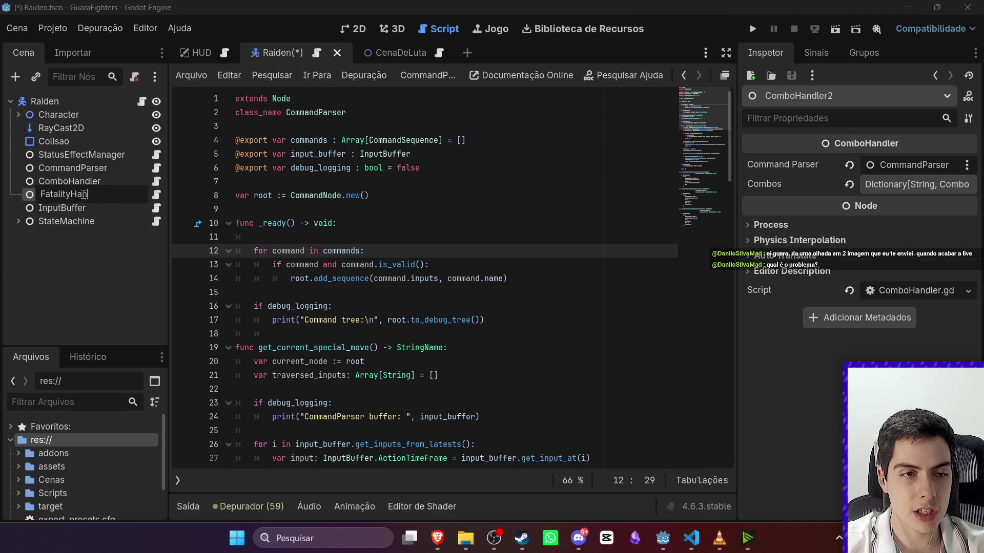
key(Return)
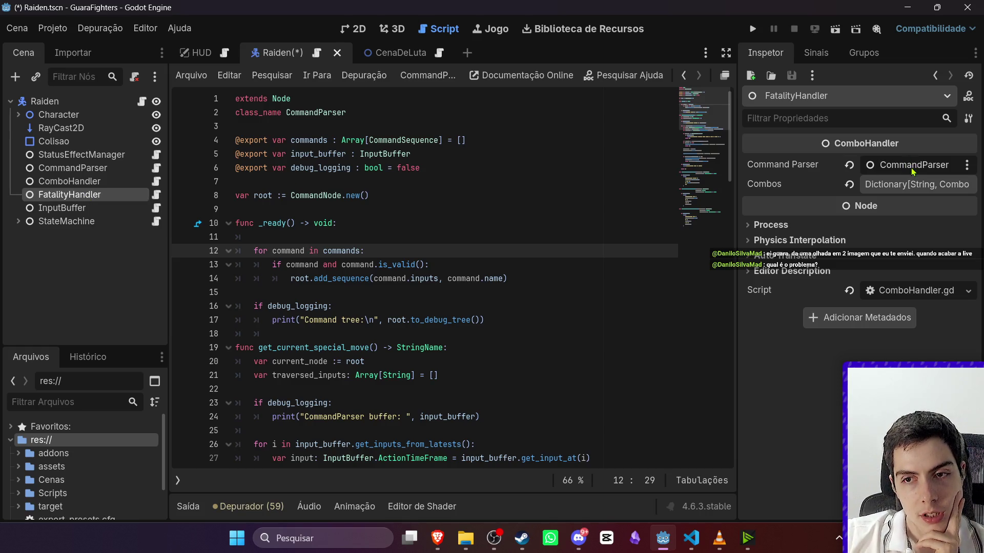
Clear FatalityHandler's copied combos and add key 'eletric decapitat' with a new ComboInformation value.
click(908, 183)
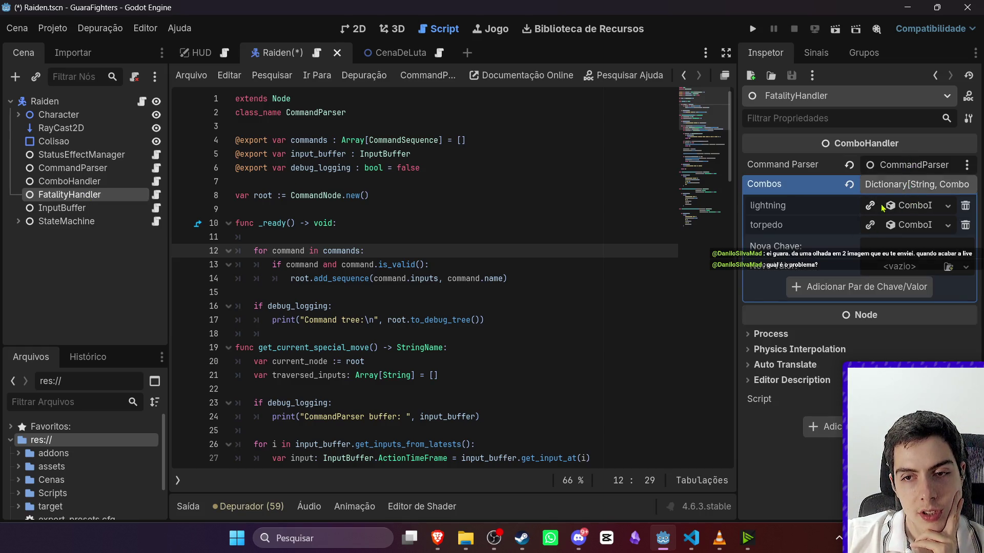
click(966, 206)
click(965, 206)
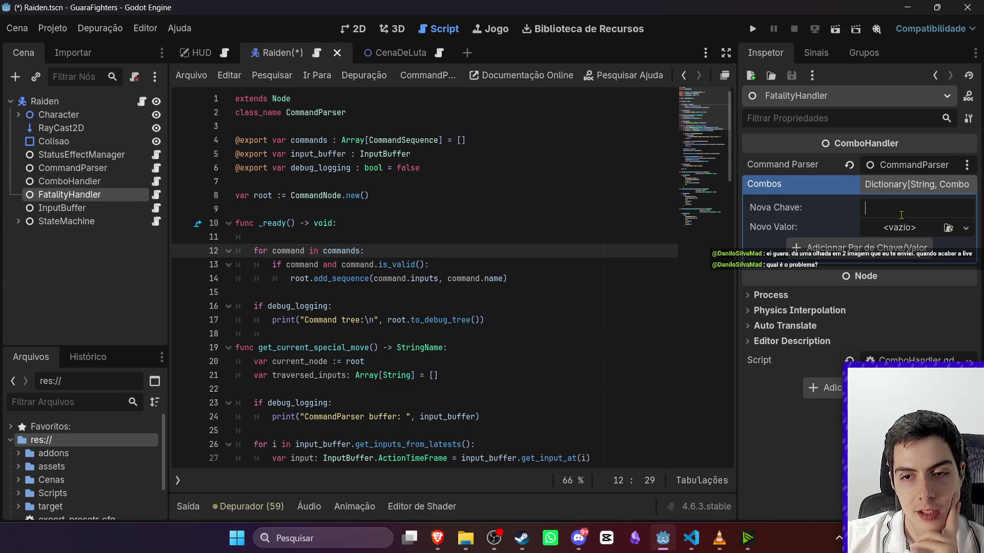
text(Eletric D)
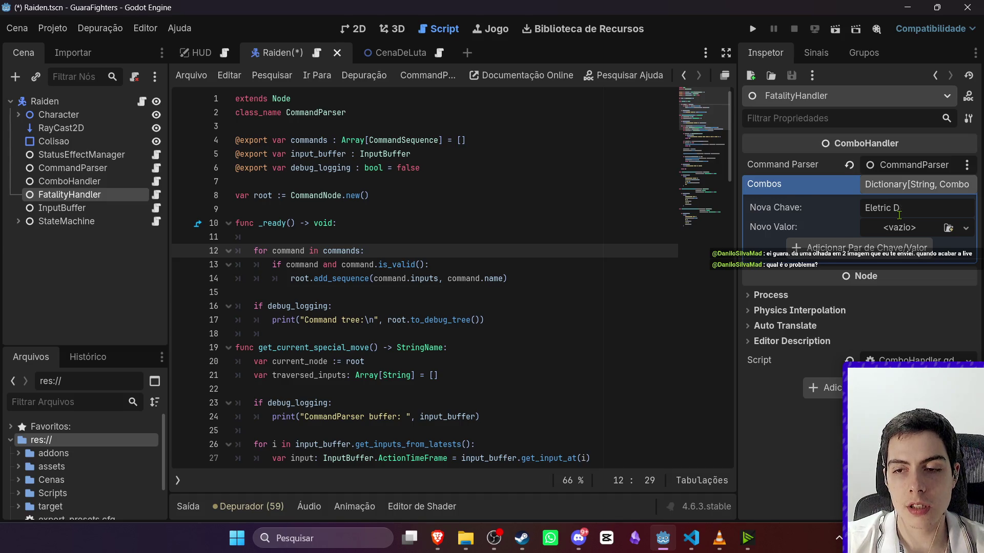
key(ctrl+BackSpace)
key(ctrl+BackSpace)
text(eletric dec)
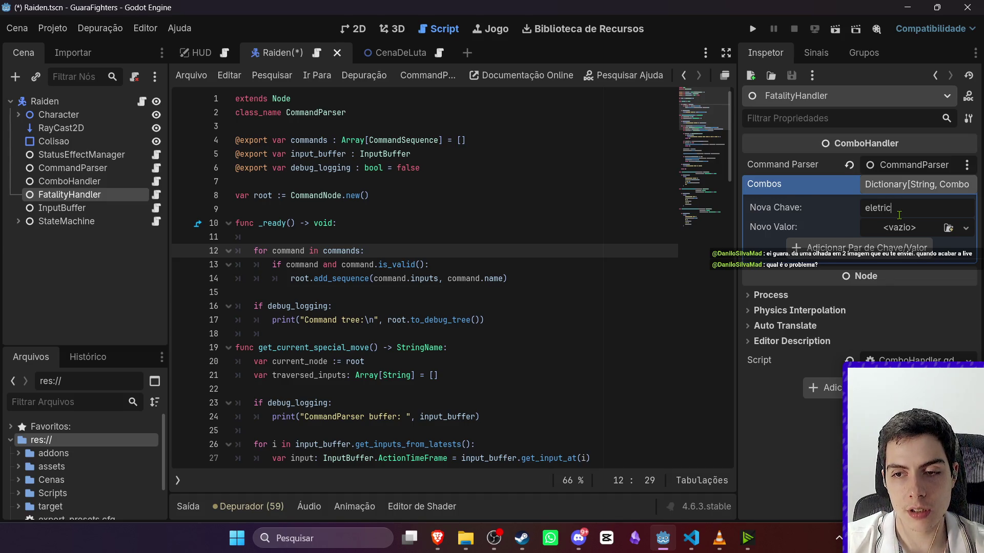
text(apitation)
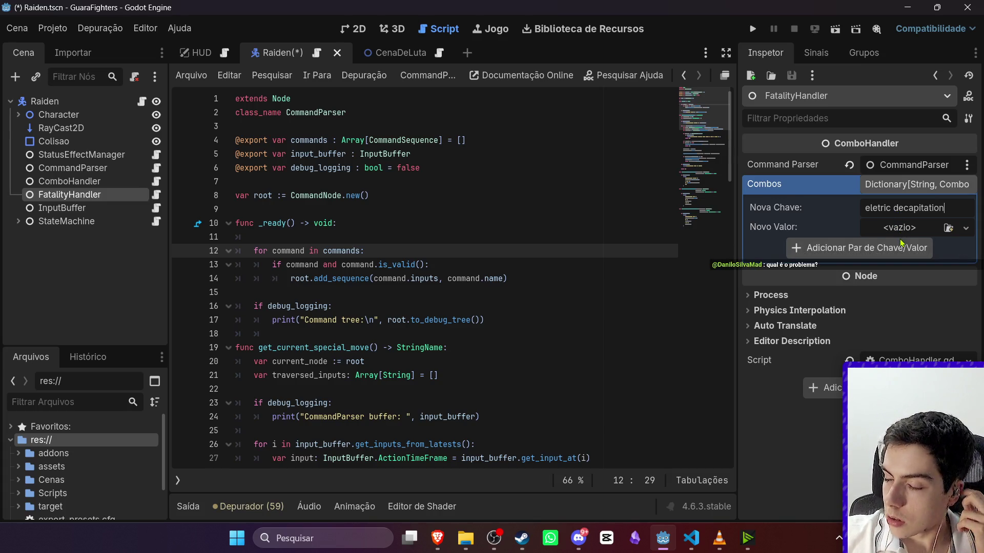
click(966, 228)
click(928, 267)
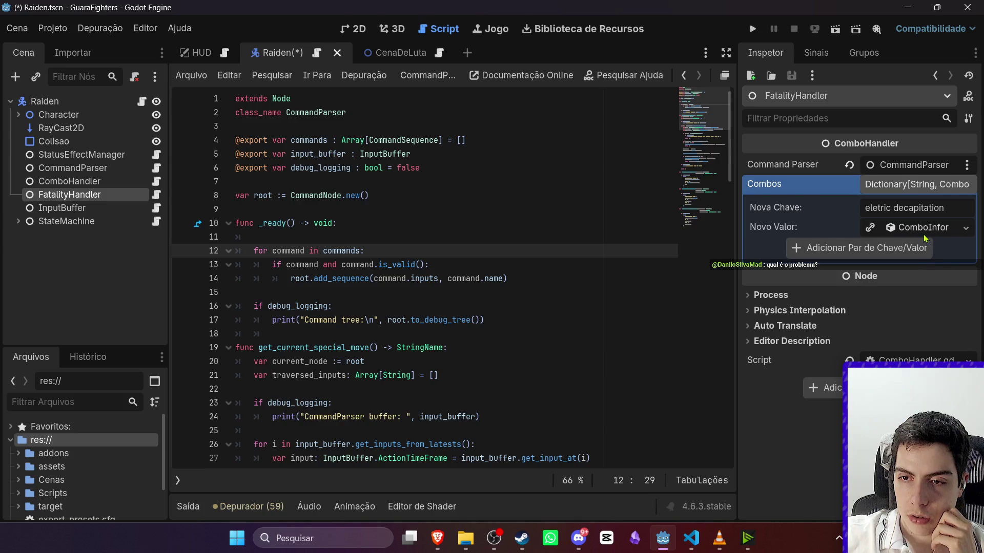
click(108, 183)
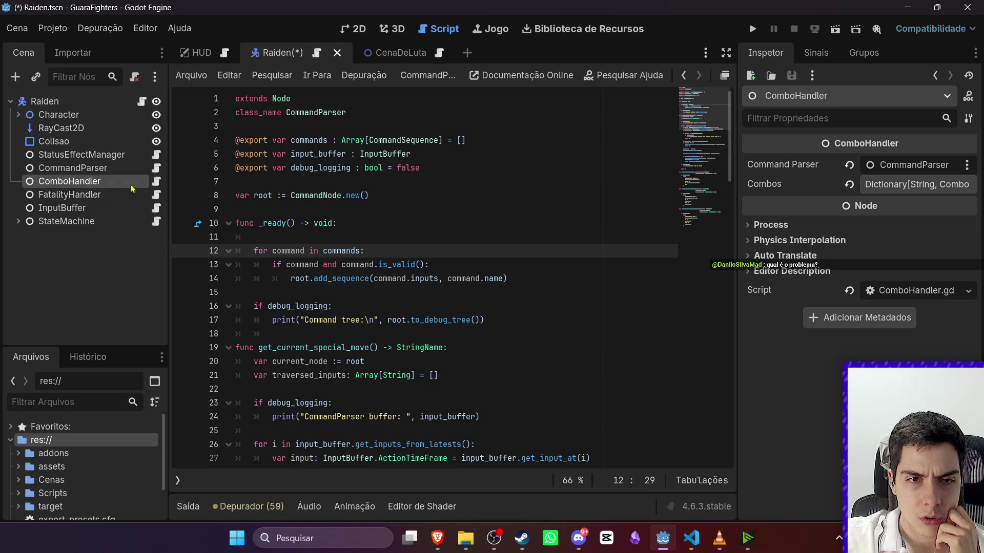
click(936, 194)
Start saving CommandParser's third command sequence to a resource file.
click(948, 205)
click(951, 214)
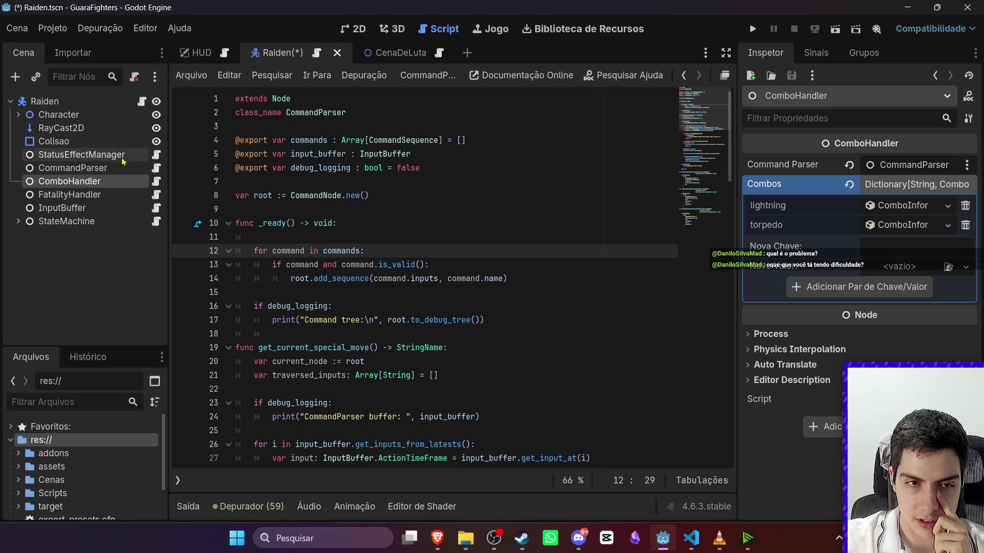
click(72, 168)
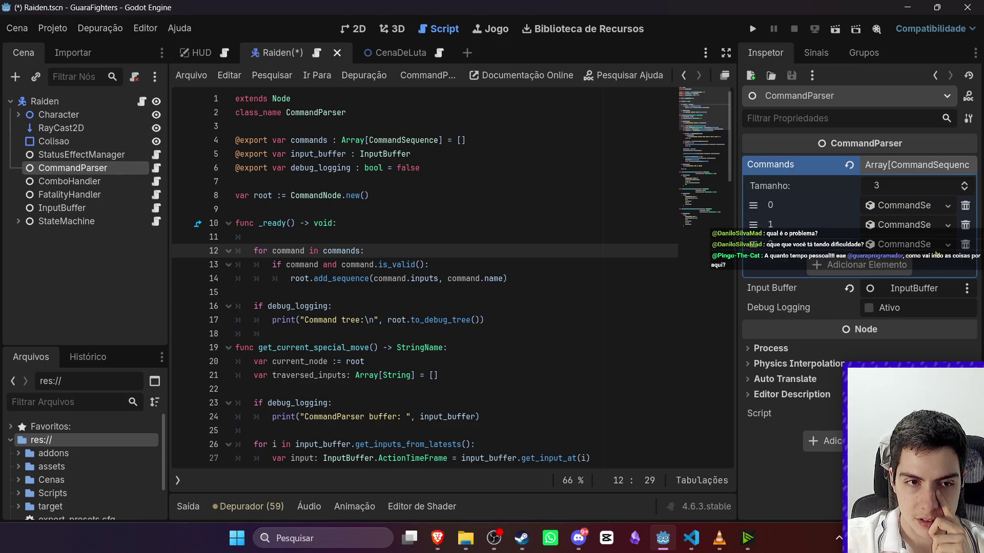
click(948, 244)
click(871, 387)
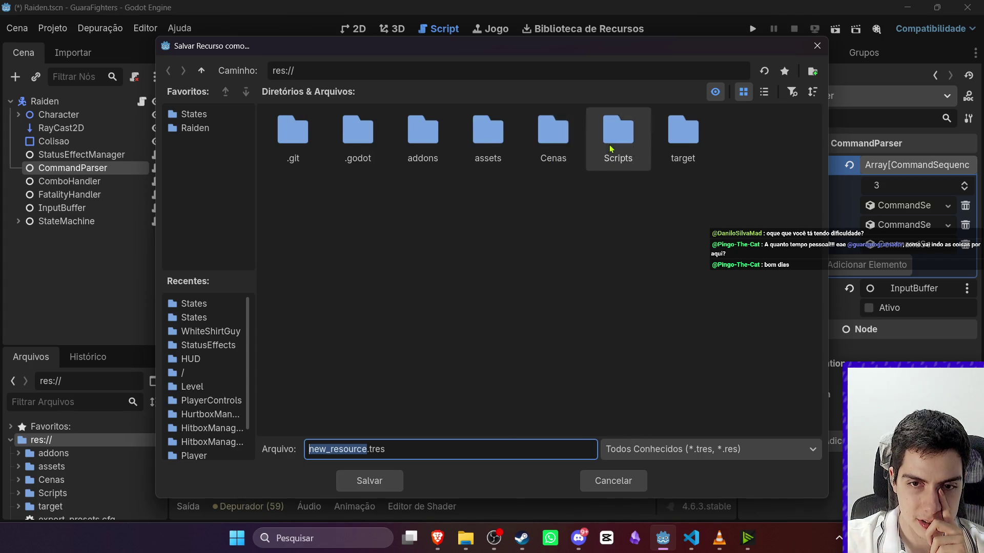
Browse the save dialog through the Cenas and Scripts folders to res://Cenas/Characters.
double_click(553, 135)
double_click(295, 134)
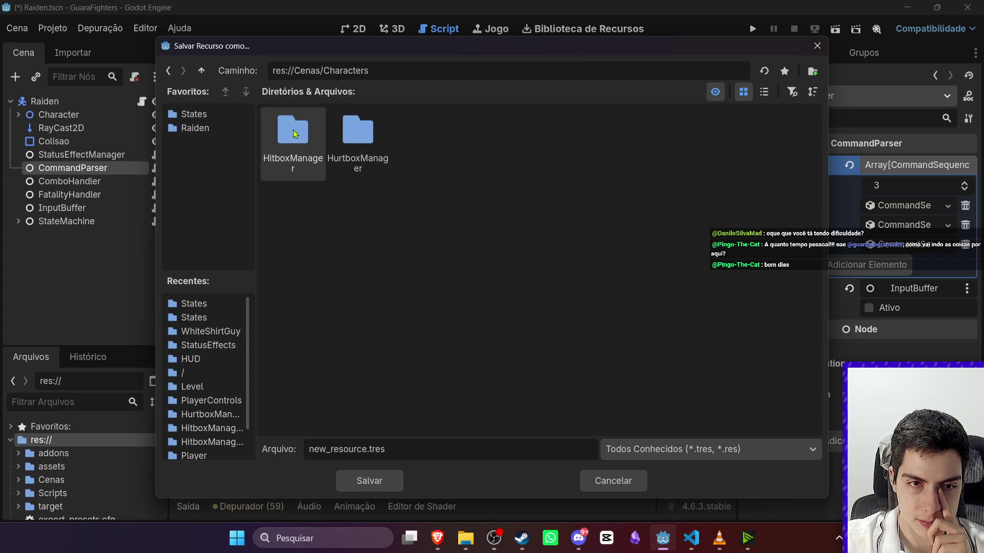
click(203, 71)
click(202, 72)
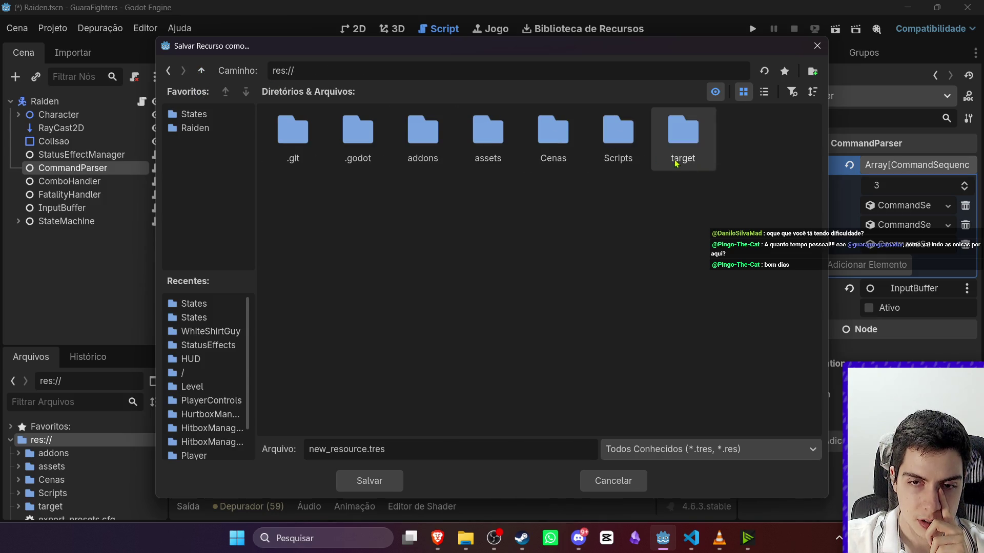
double_click(618, 135)
double_click(295, 134)
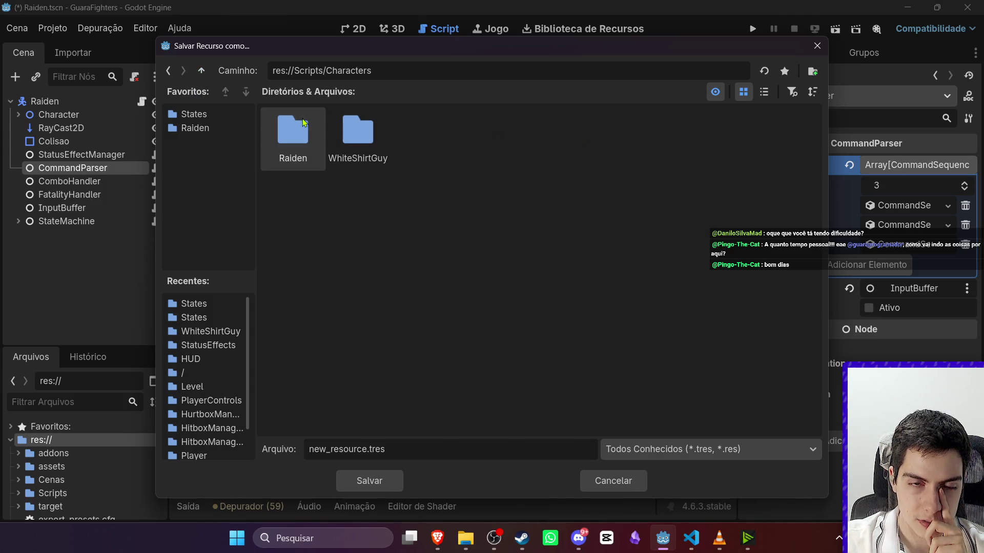
click(207, 73)
click(207, 72)
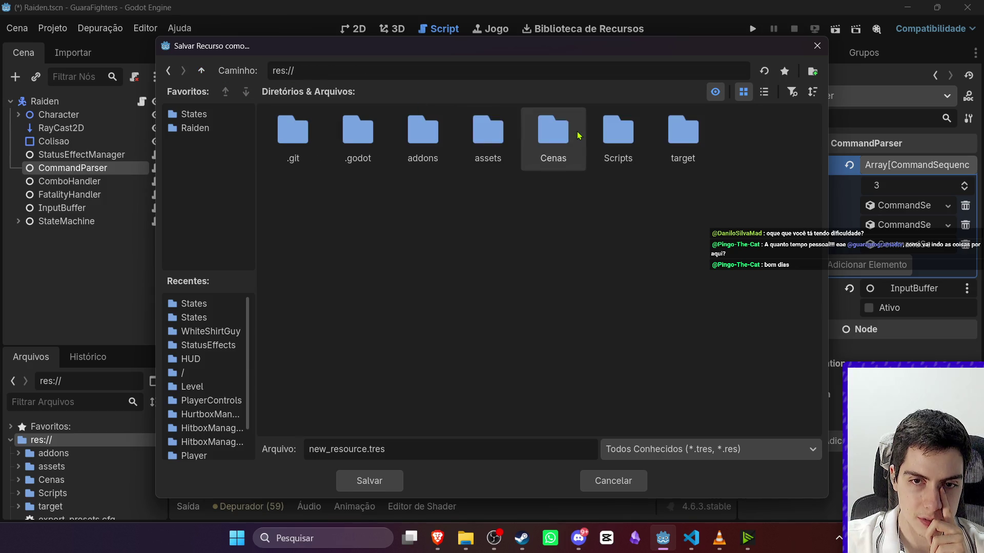
double_click(552, 134)
right_click(417, 211)
double_click(293, 149)
Create a Raiden folder under Characters and a Fatality folder inside it.
right_click(406, 228)
click(424, 238)
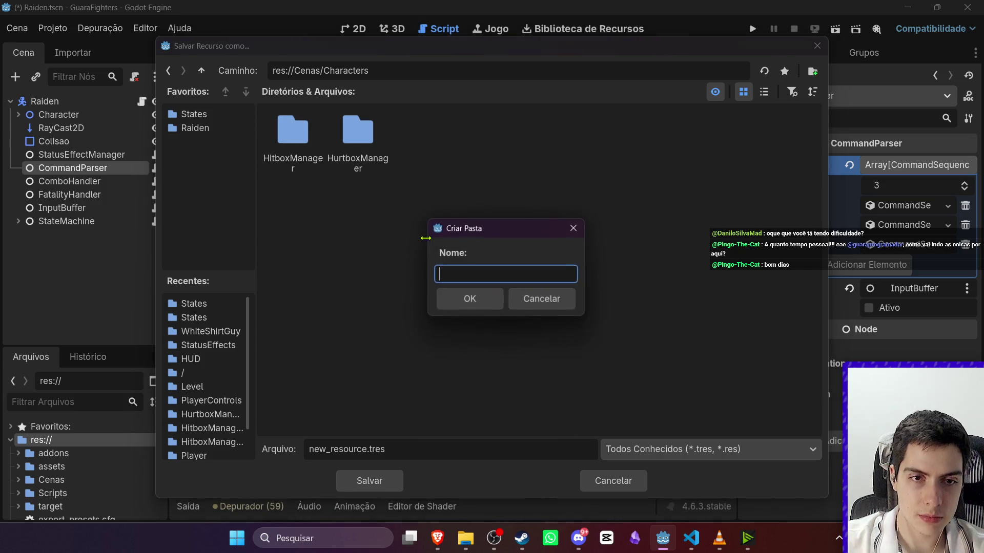
key(BackSpace)
key(BackSpace)
text(iden)
key(Return)
right_click(411, 227)
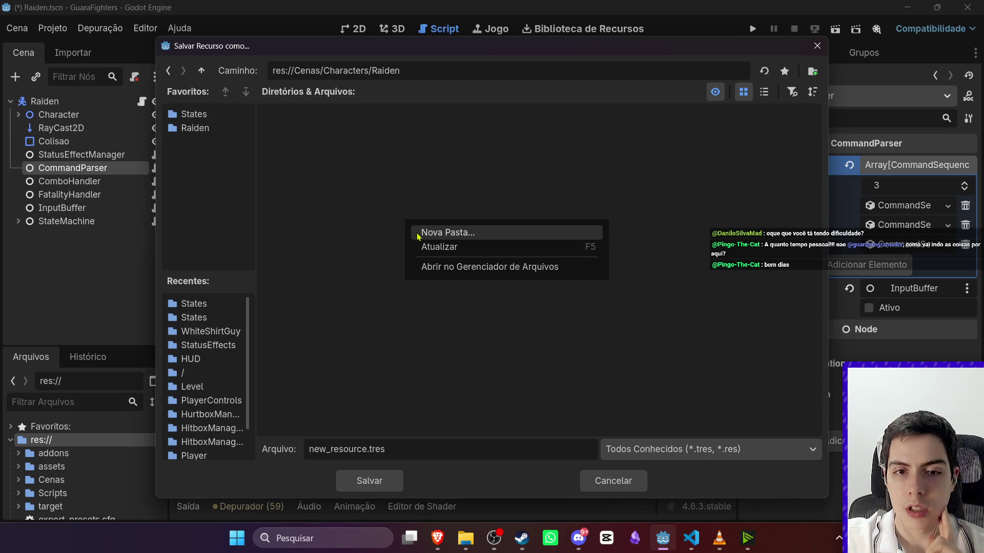
click(434, 233)
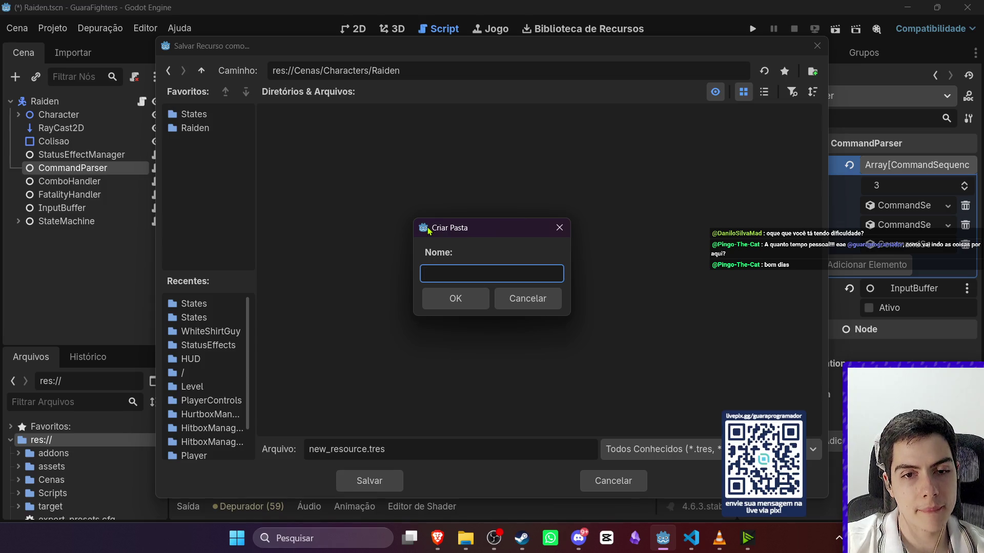
text(Fatality)
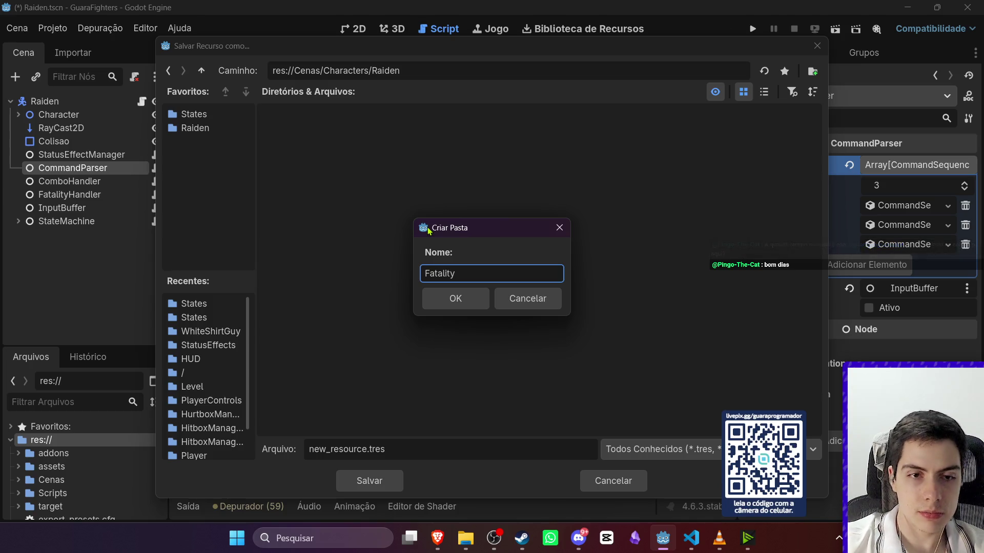
key(Return)
Save the sequence as EletricDecapitation.tres in the Fatality folder.
double_click(368, 447)
text(EletricDecaptatio)
key(BackSpace)
key(BackSpace)
key(BackSpace)
text(itation)
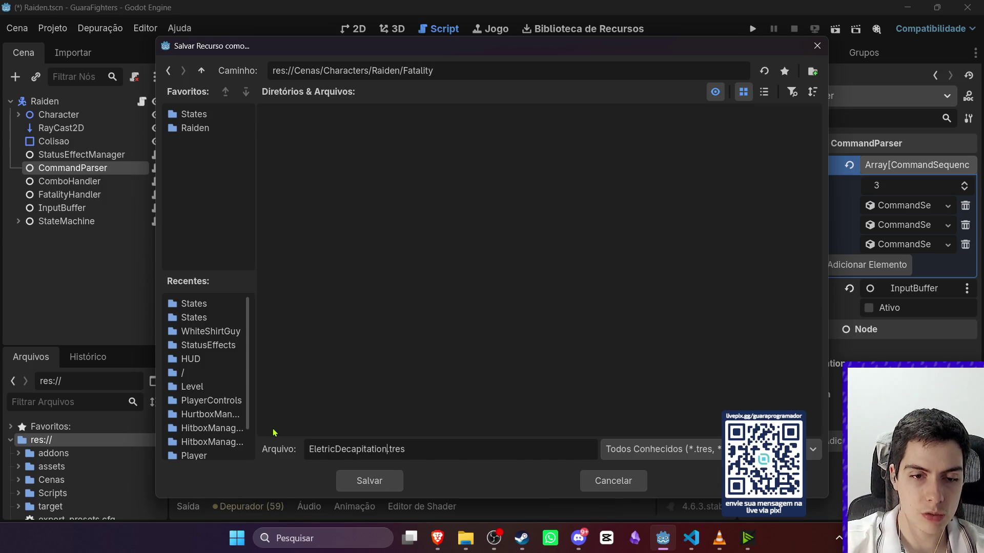
key(Return)
click(85, 200)
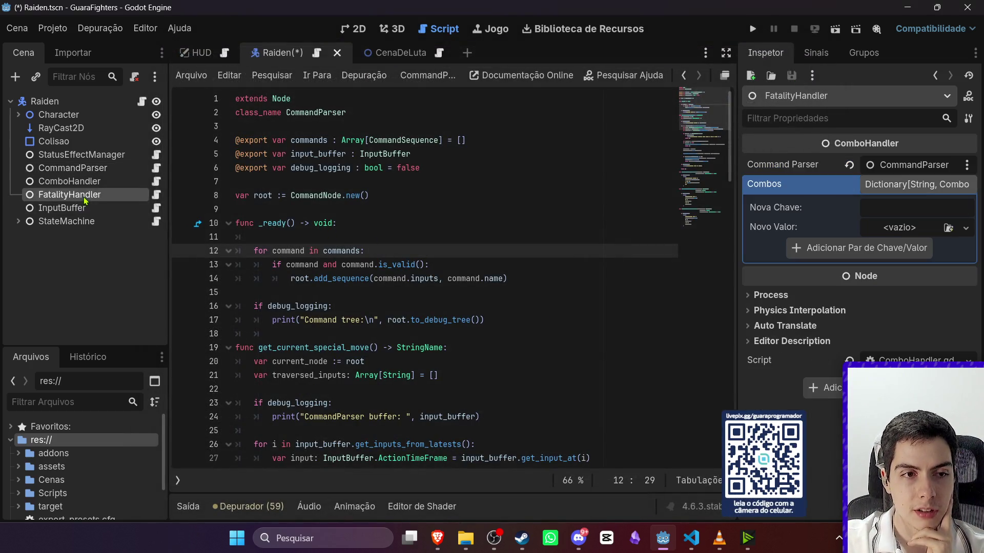
Search for an existing ComboInformation resource for FatalityHandler's new combo value, finding none.
click(966, 227)
click(958, 284)
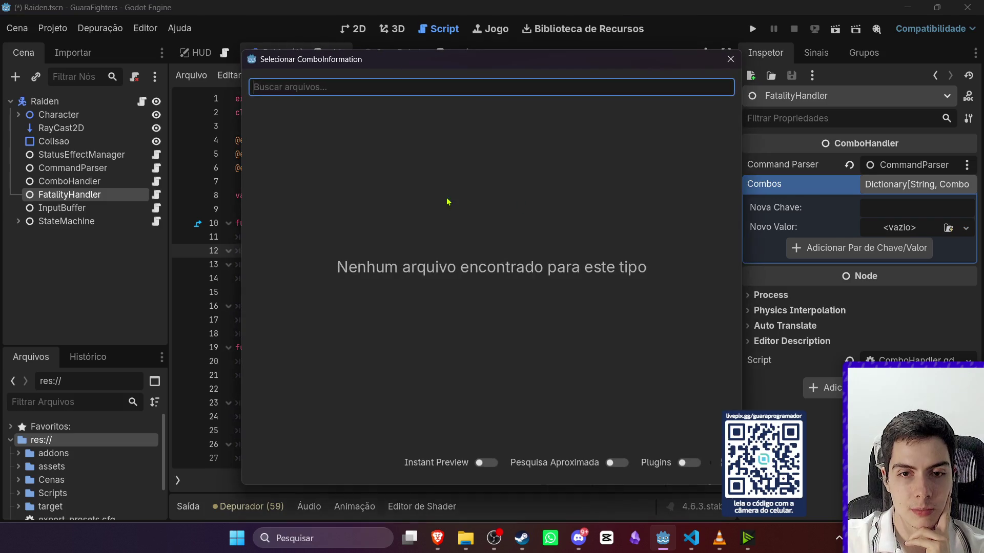
click(730, 60)
click(965, 228)
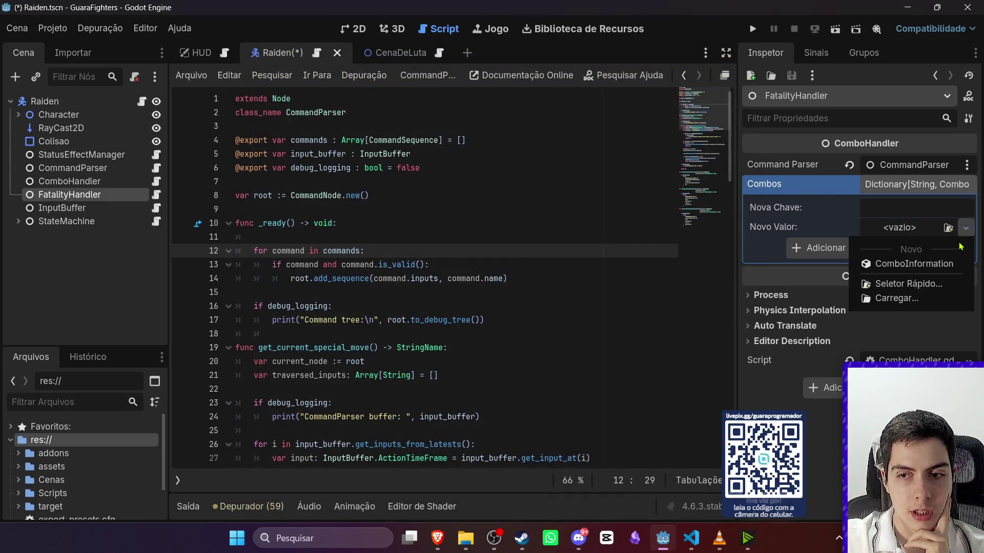
click(918, 285)
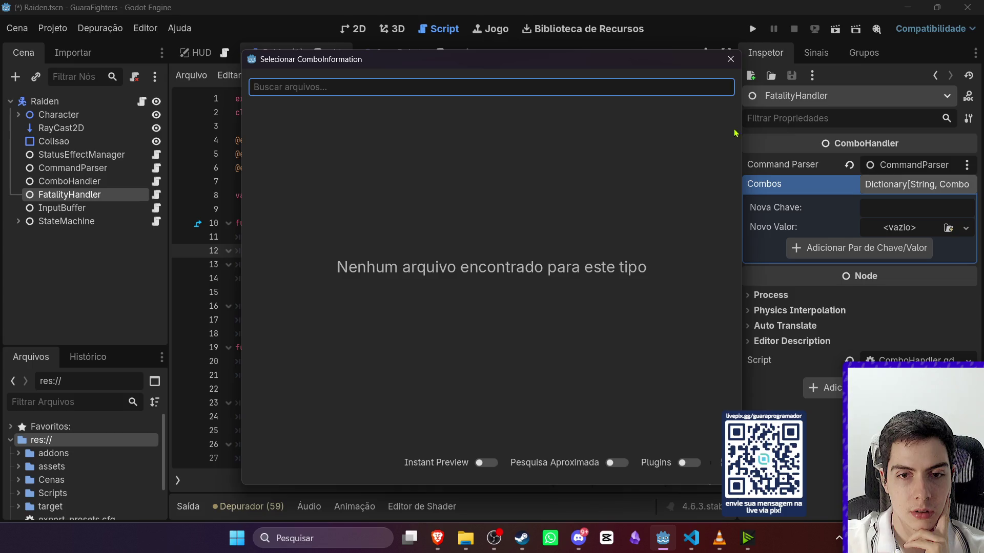
click(730, 59)
click(114, 186)
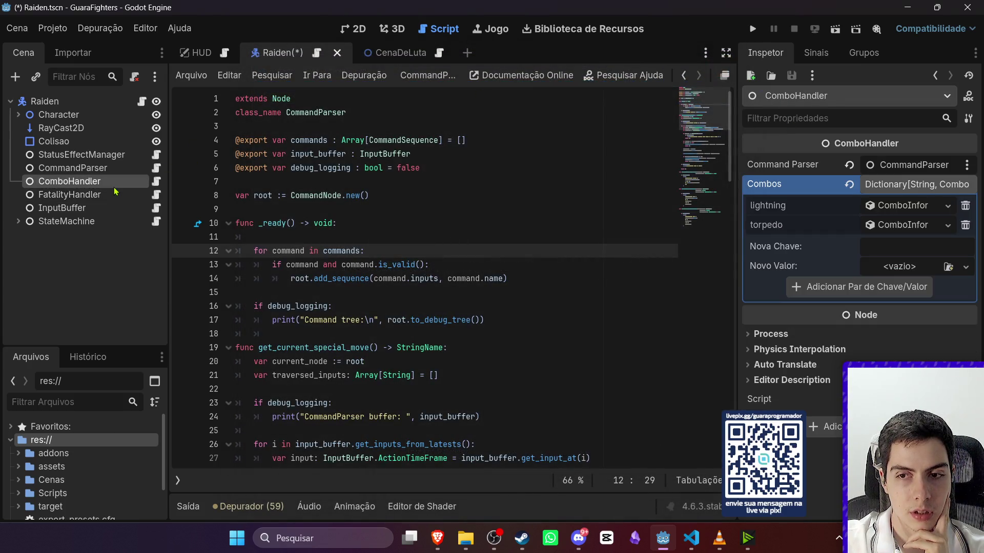
click(140, 197)
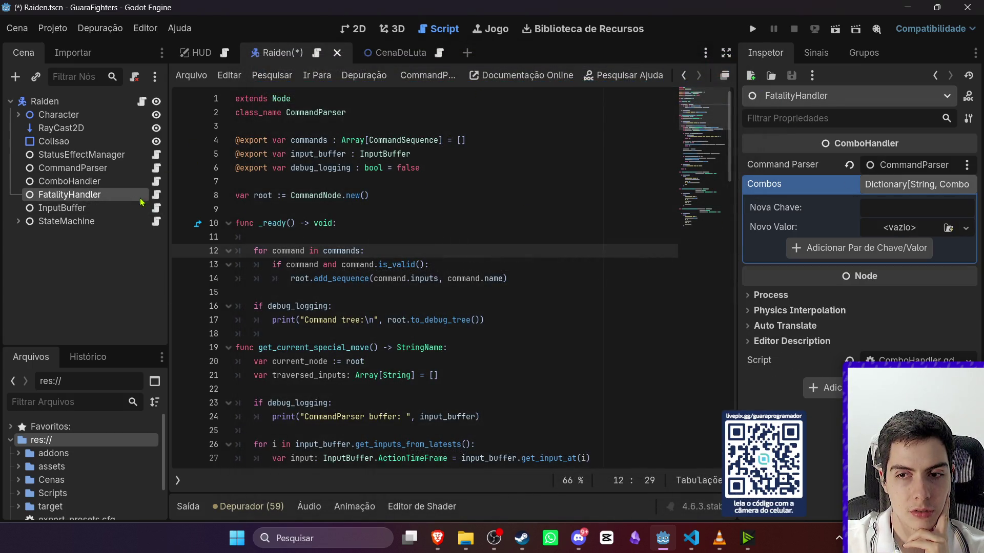
Recheck the combo value options and CommandParser, searching resources again without results.
click(894, 229)
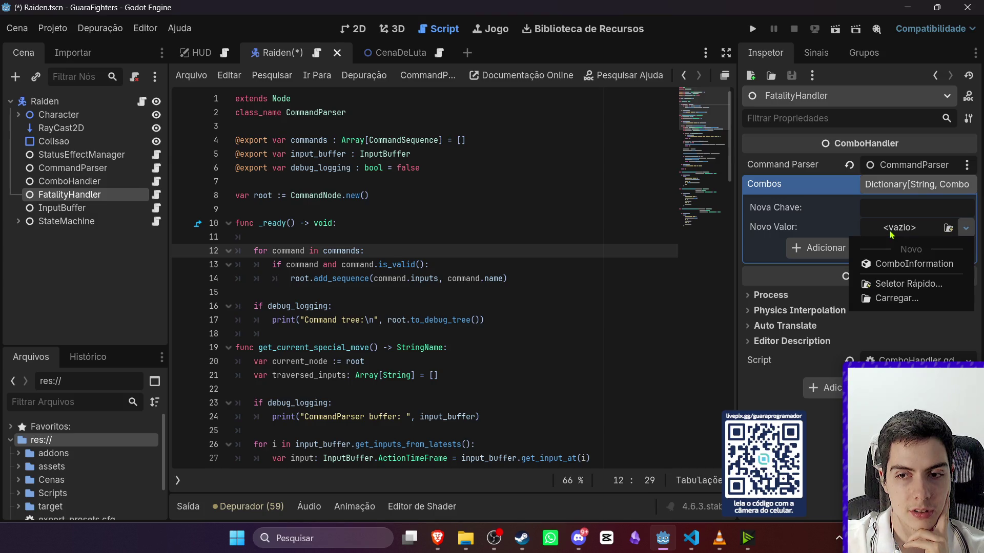
click(99, 173)
click(99, 173)
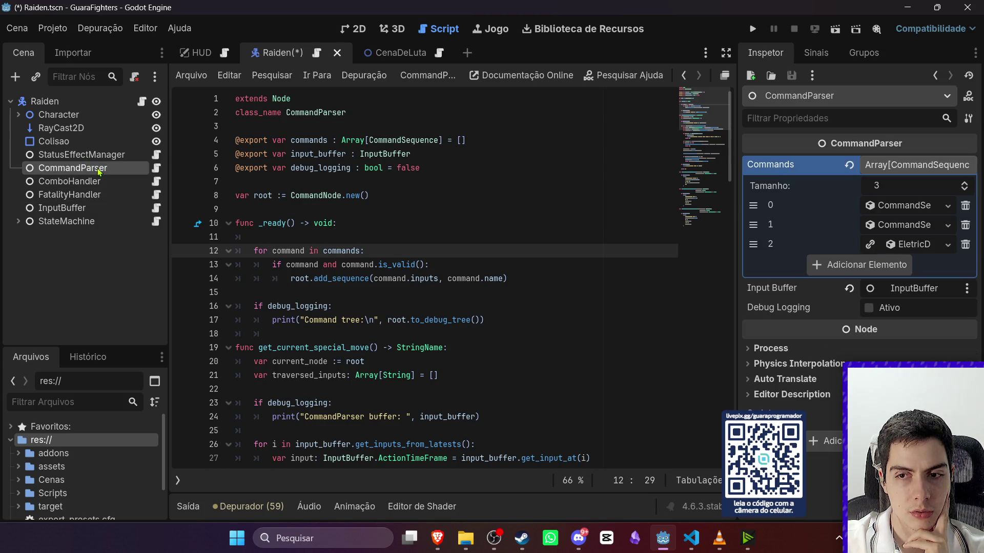
click(93, 196)
click(947, 227)
click(953, 230)
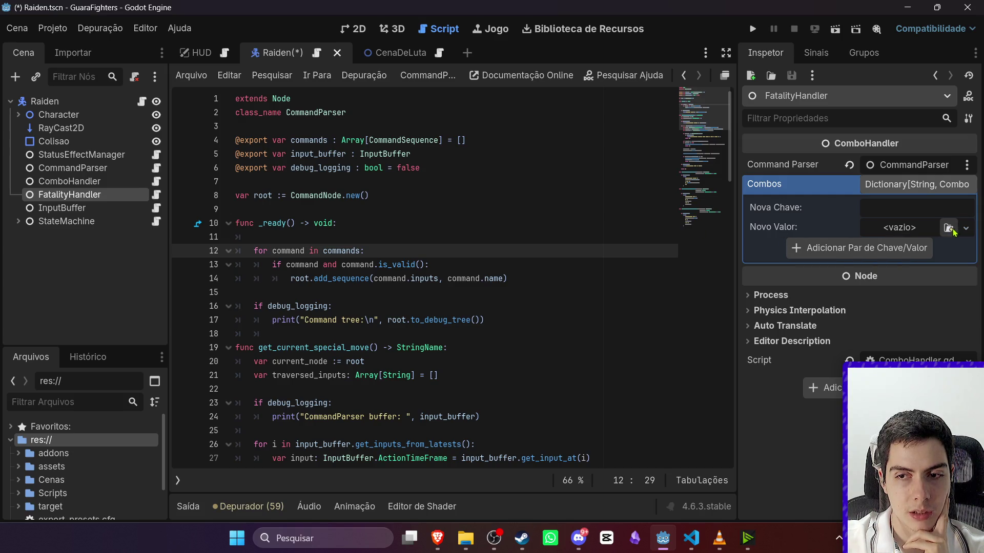
click(953, 230)
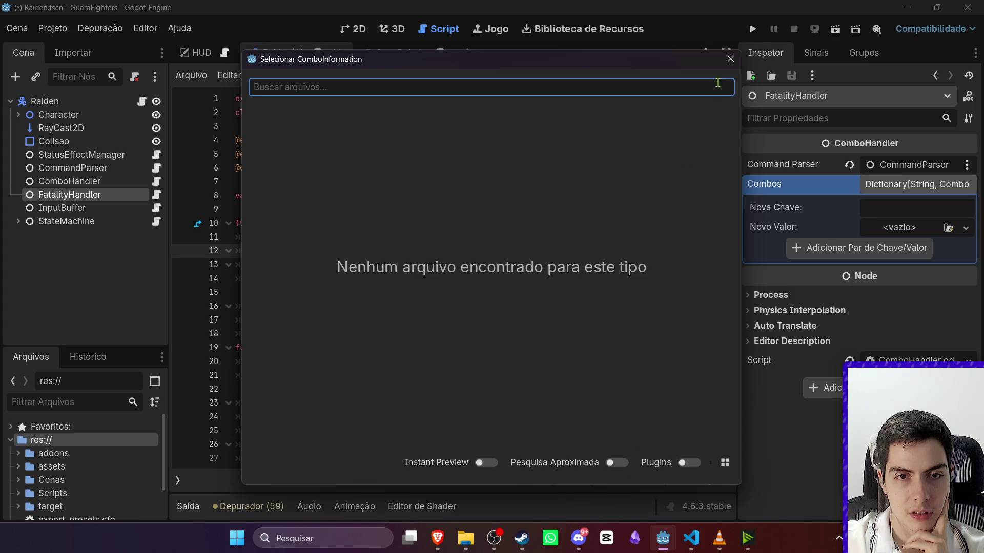
click(731, 65)
Load Cenas/Characters/Raiden/Fatality/EletricDecapitation.tres as the combo value and dismiss the type-mismatch warning.
click(966, 228)
click(892, 298)
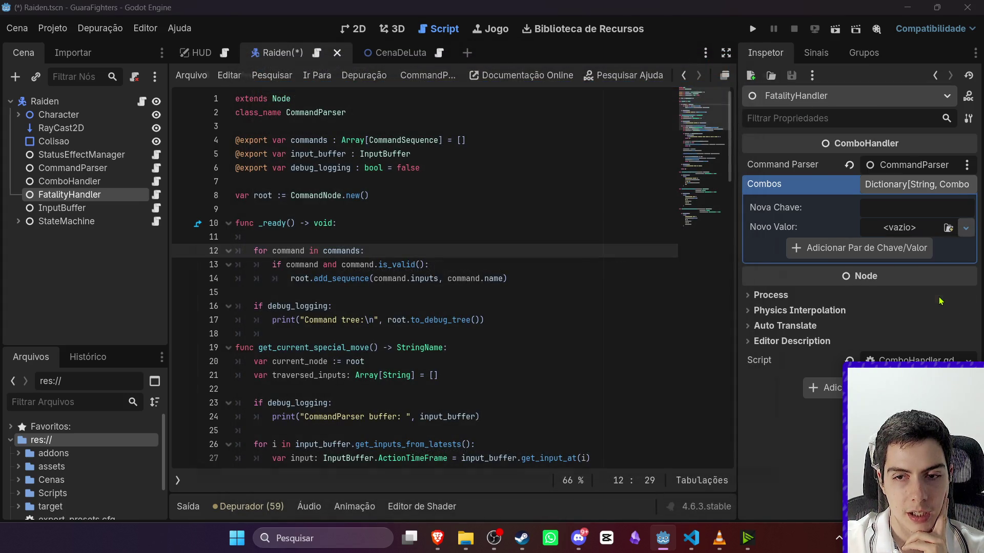
click(489, 138)
double_click(546, 136)
double_click(292, 133)
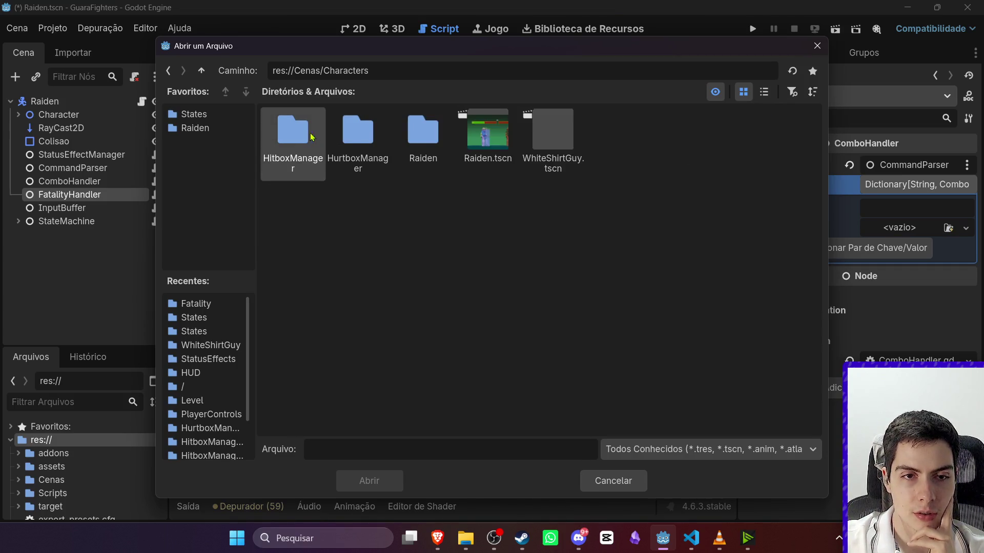
double_click(413, 149)
double_click(321, 141)
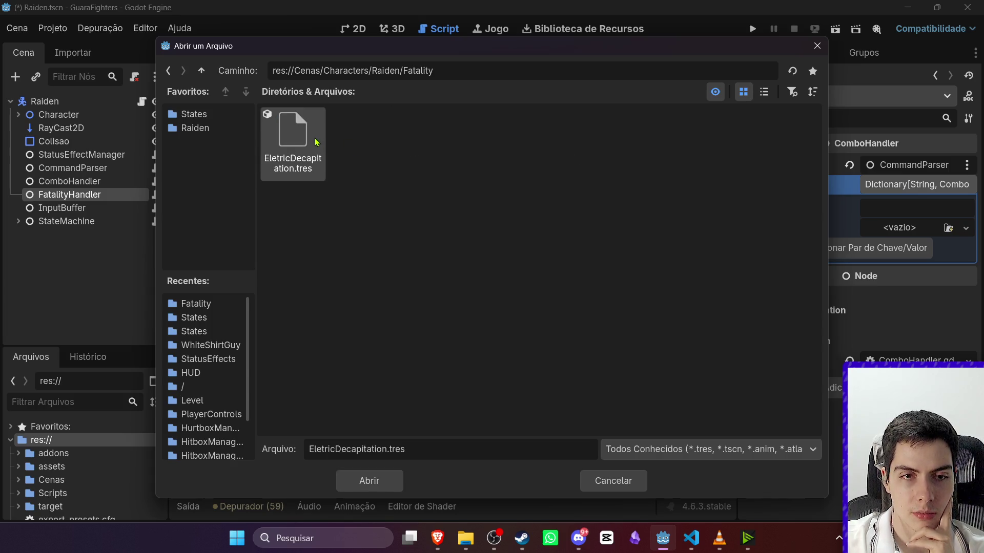
double_click(320, 140)
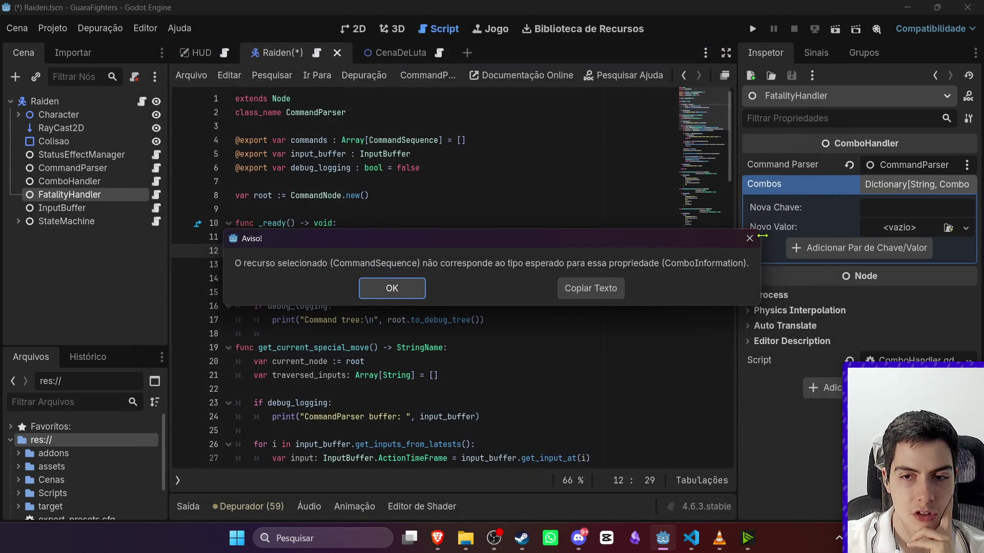
click(392, 288)
Check ComboHandler's combos, ending on the CommandParser node.
click(82, 168)
click(87, 181)
click(104, 169)
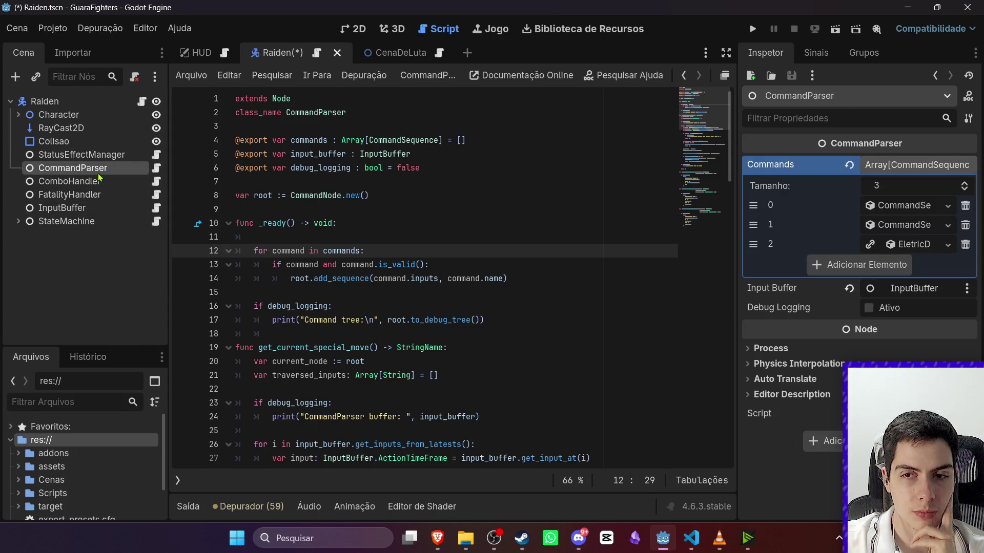
Inspect Commands element 2, then type 'ic decapitatio' into FatalityHandler's new Combos key.
click(903, 246)
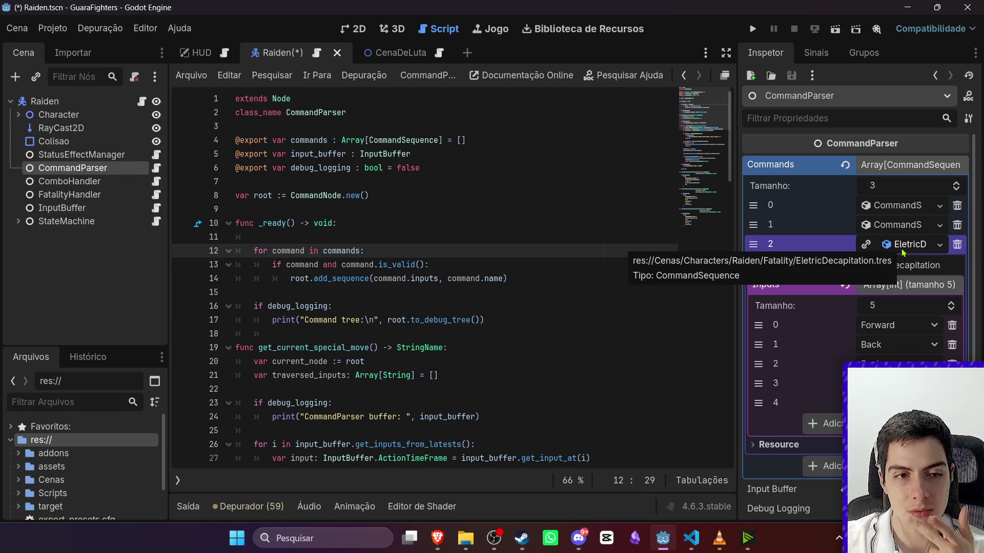
click(901, 248)
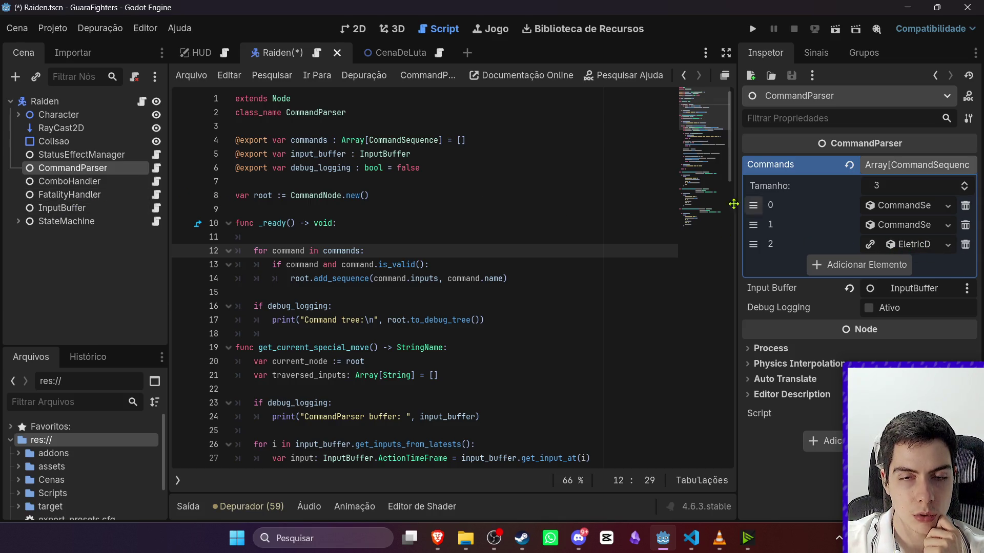
click(138, 198)
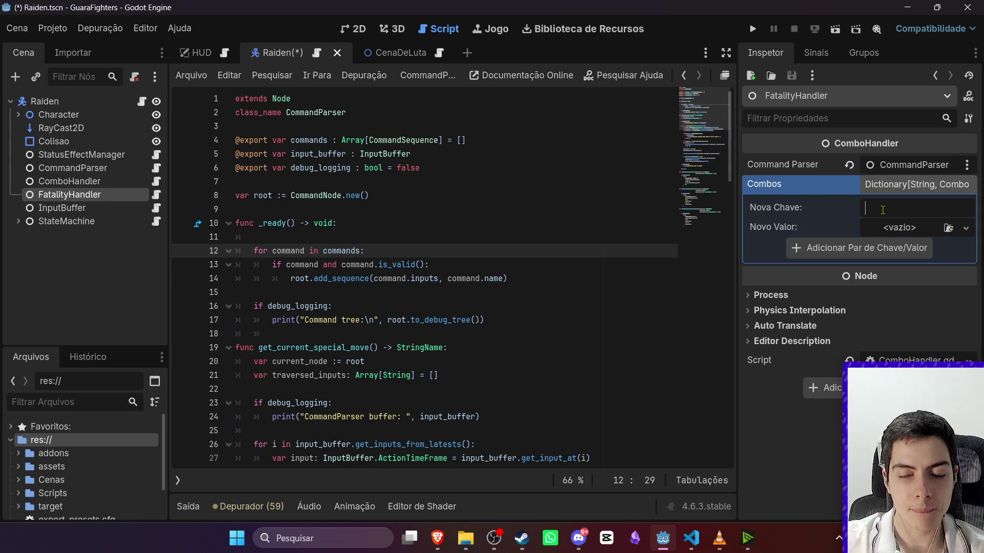
text(ic decap)
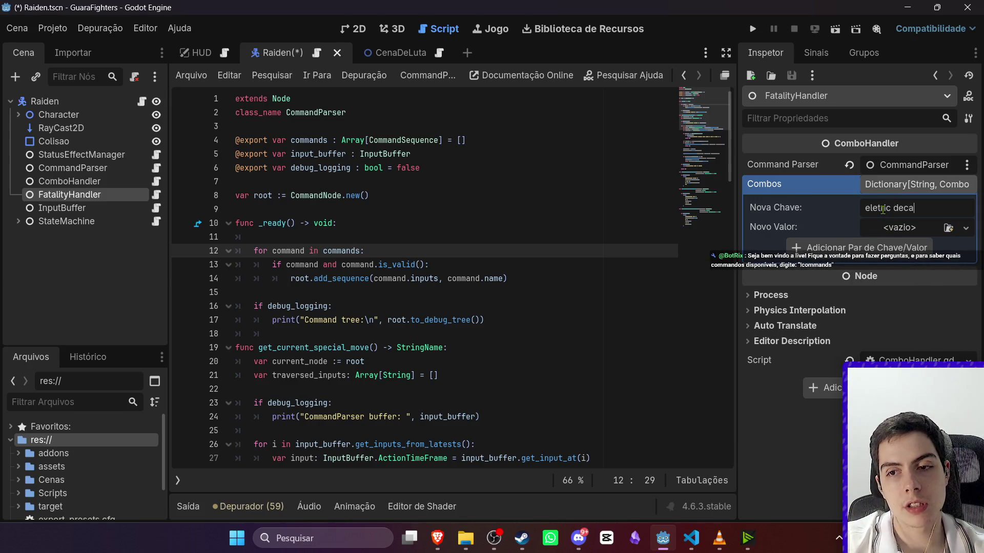
text(itation)
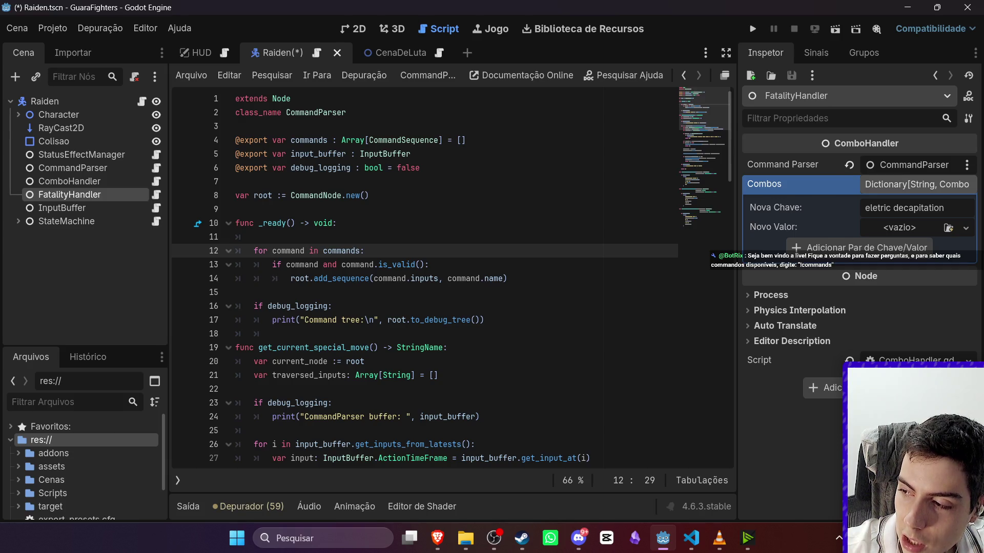
Briefly switch away from Godot to other desktop windows and the recording software.
key(alt+Tab)
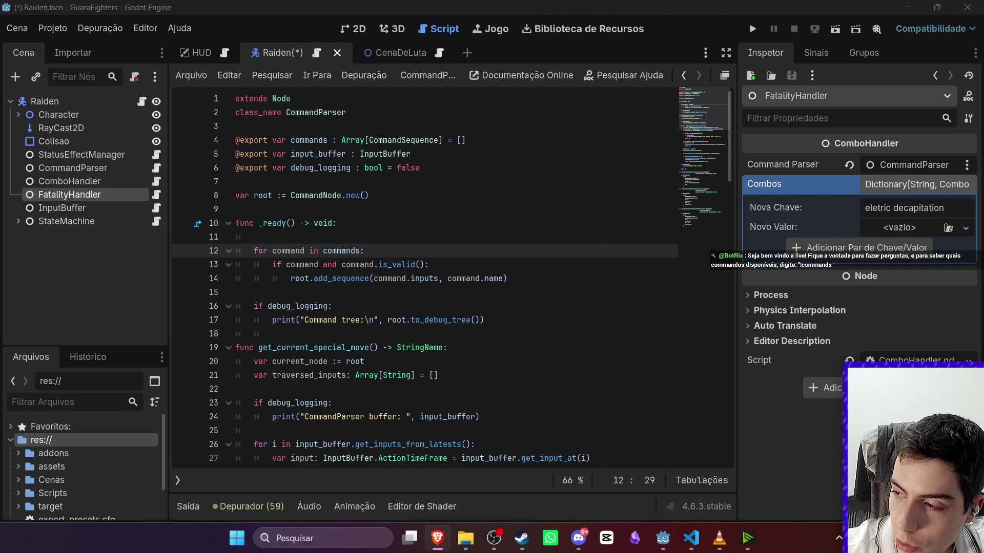
click(572, 535)
click(571, 536)
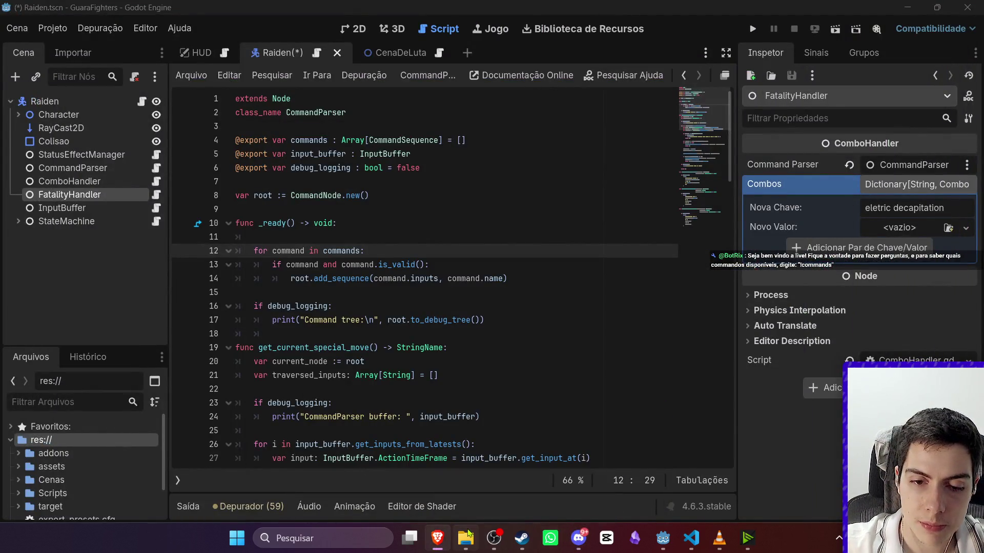
click(494, 537)
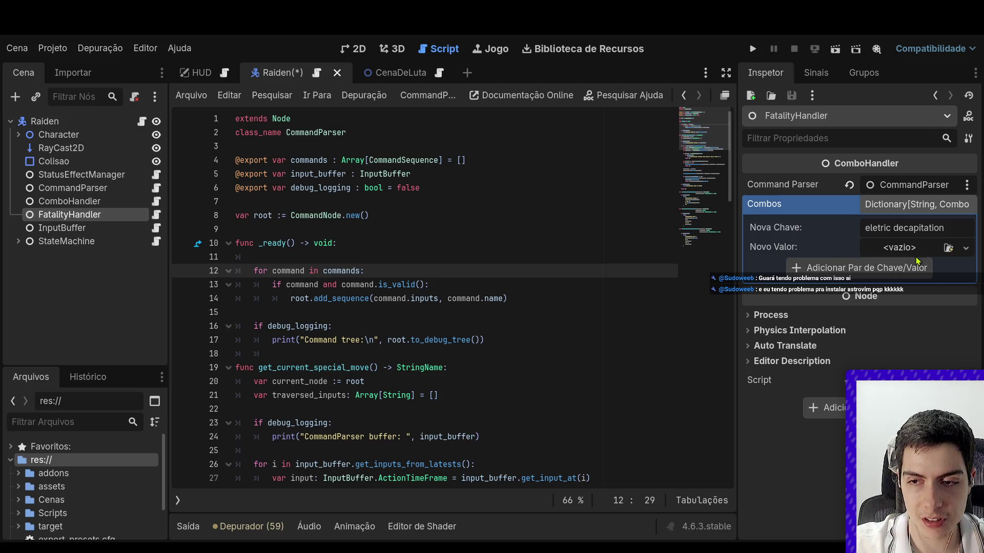
Add a new ComboInformation with three Allowed States entries and empty Target State, then select CommandParser.
click(899, 247)
click(917, 247)
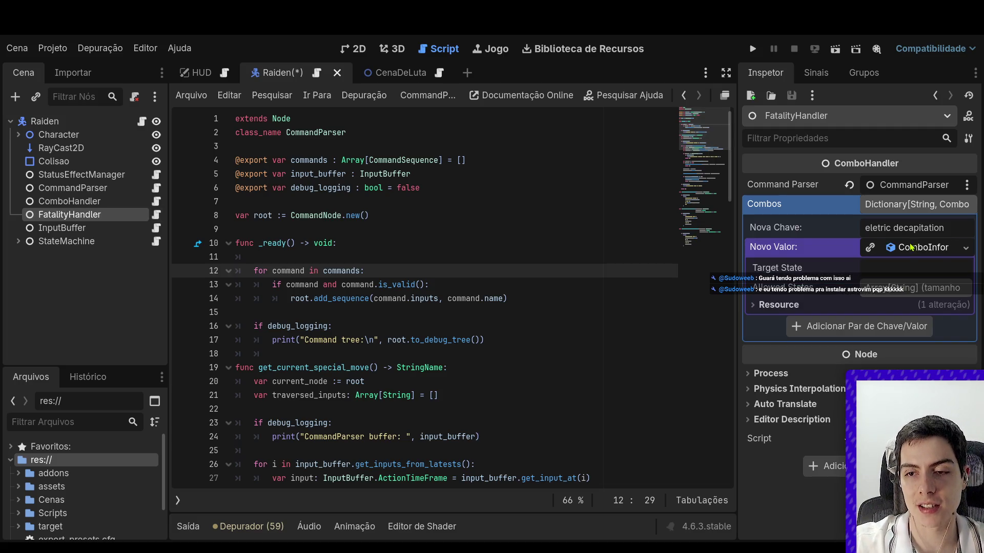
click(918, 287)
click(891, 272)
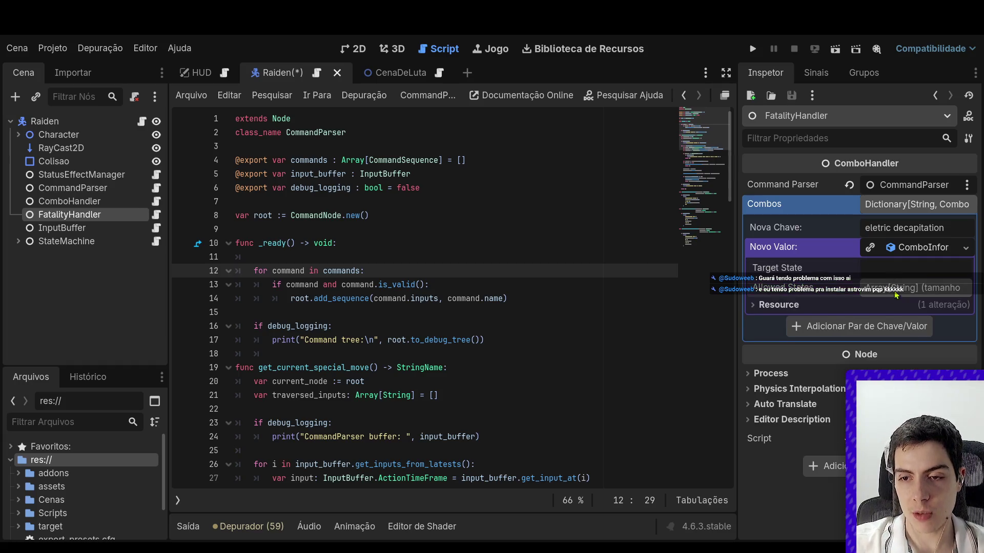
click(895, 329)
click(894, 349)
click(894, 369)
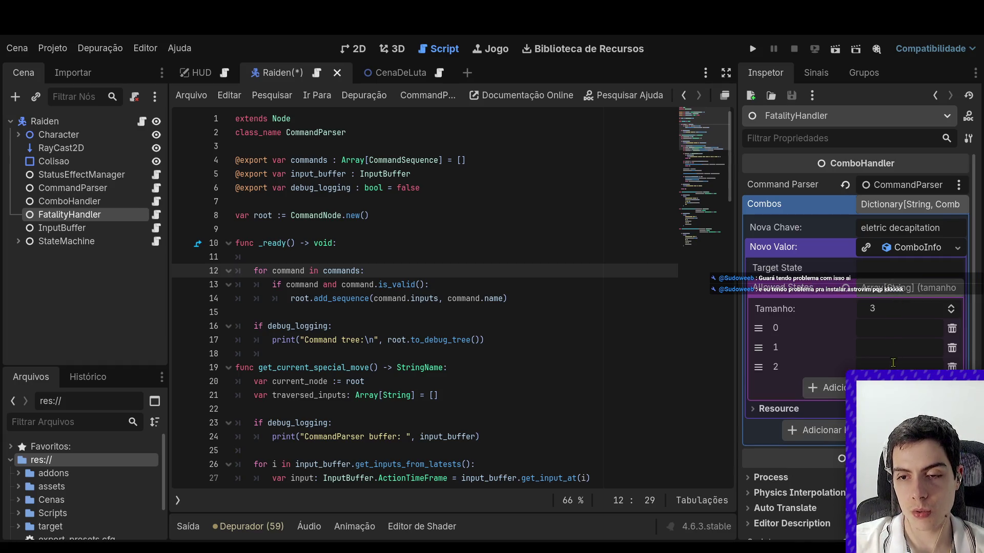
click(894, 269)
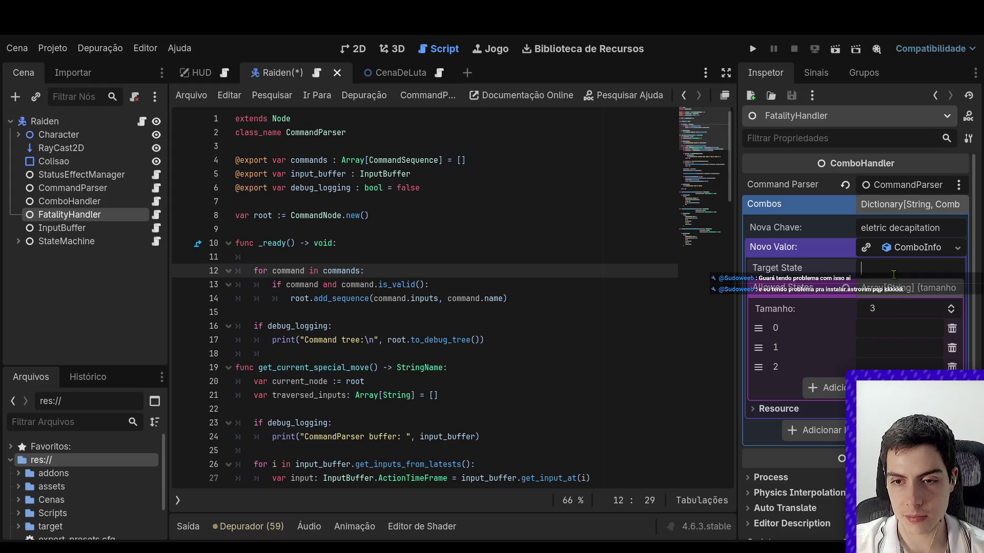
text(e)
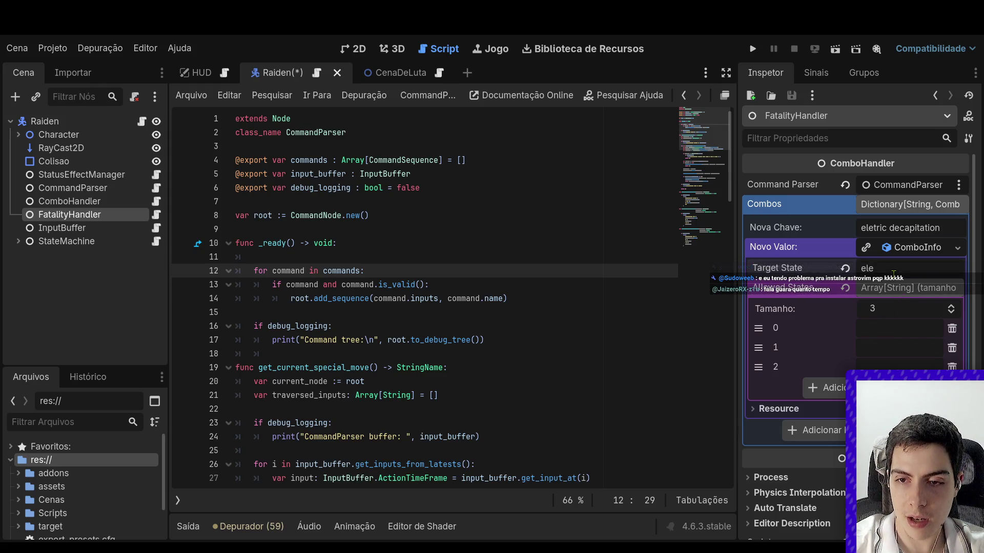
key(BackSpace)
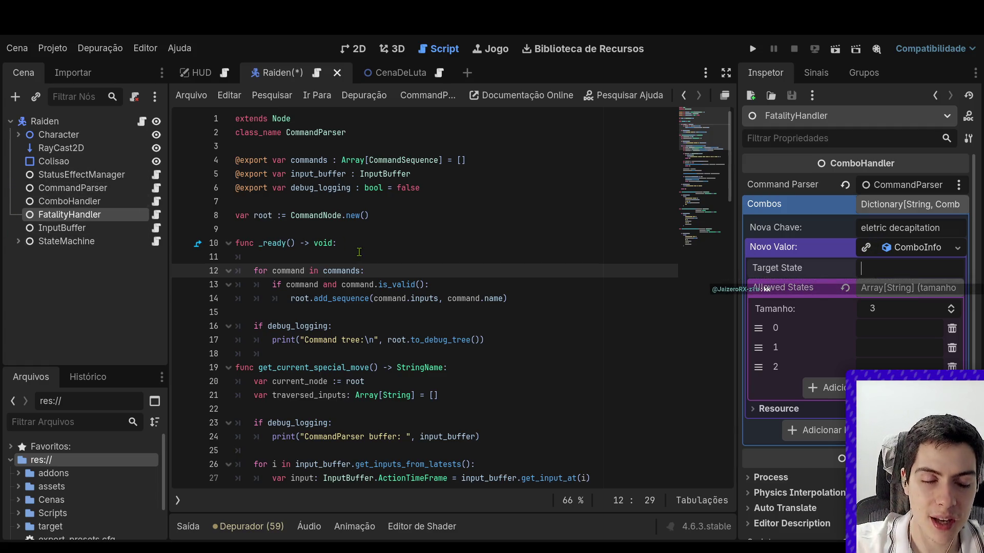
click(110, 191)
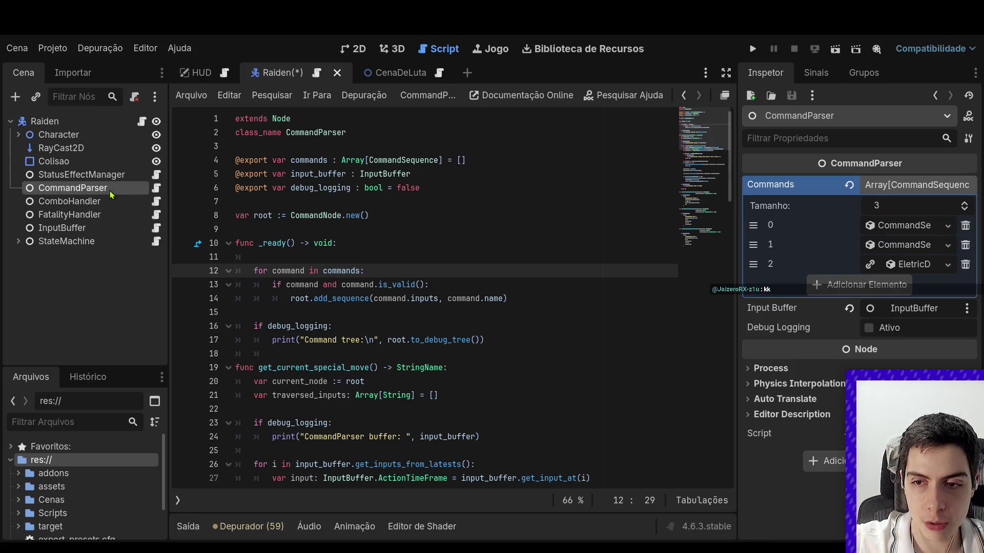
Rename Commands element 2 to eletric_decapitation and save the Raiden scene.
click(899, 267)
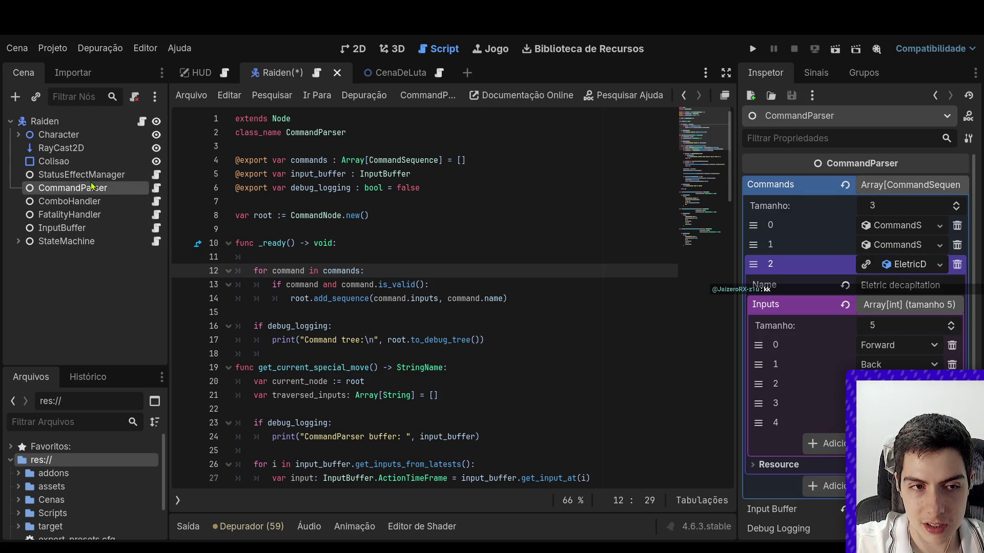
click(901, 248)
click(900, 248)
click(866, 285)
key(BackSpace)
text(e)
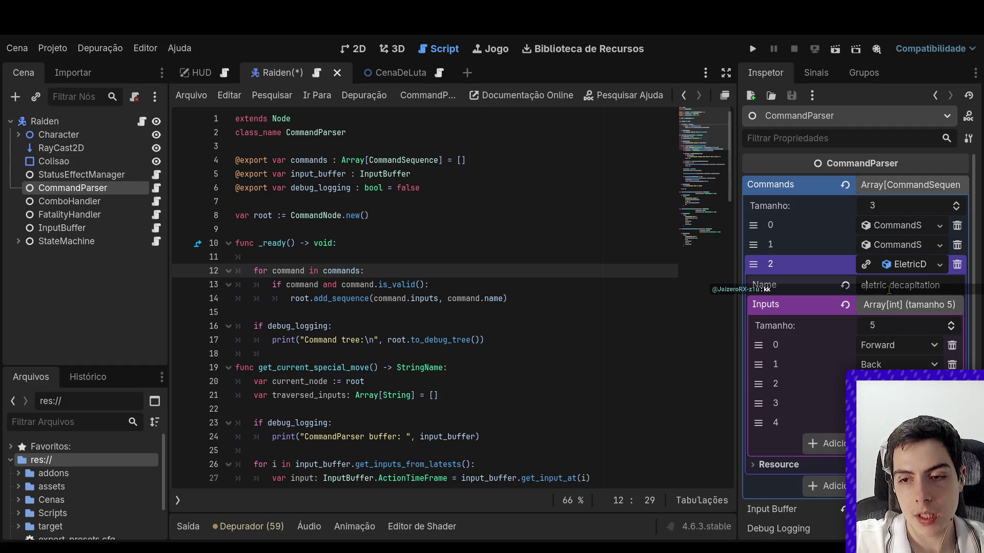
click(902, 286)
key(BackSpace)
text(_)
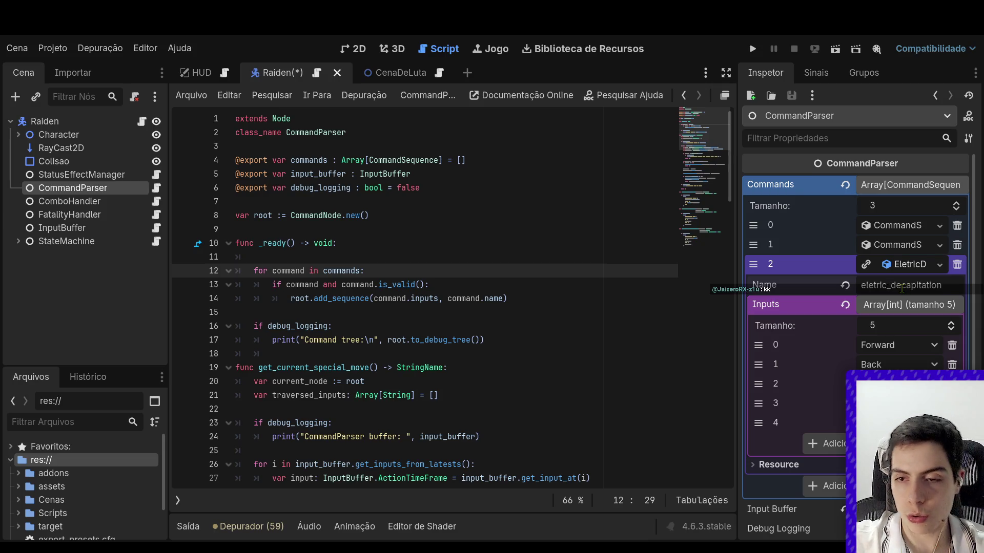
key(Return)
key(ctrl+s)
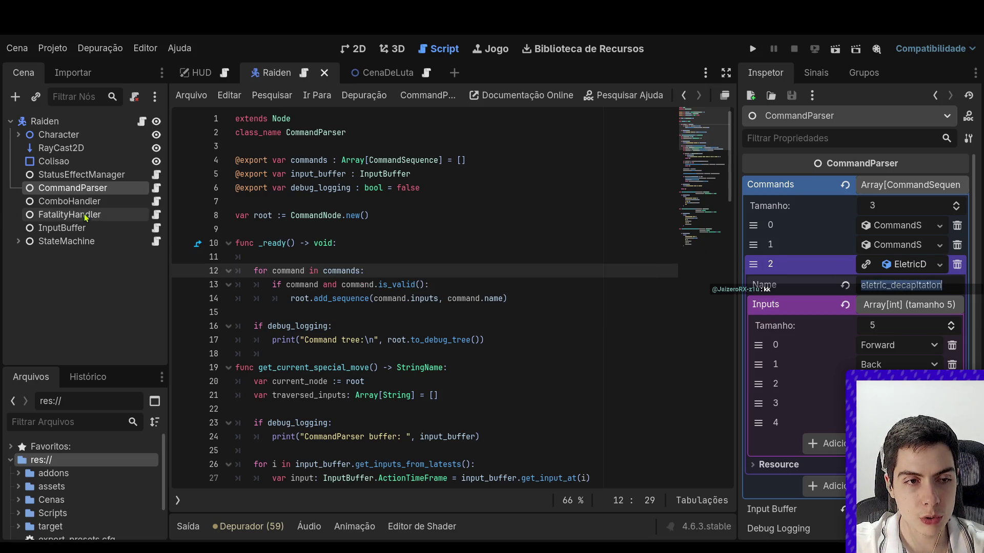
Enter 'eletric_decapitation' as a new key in FatalityHandler's Combos dictionary.
click(91, 200)
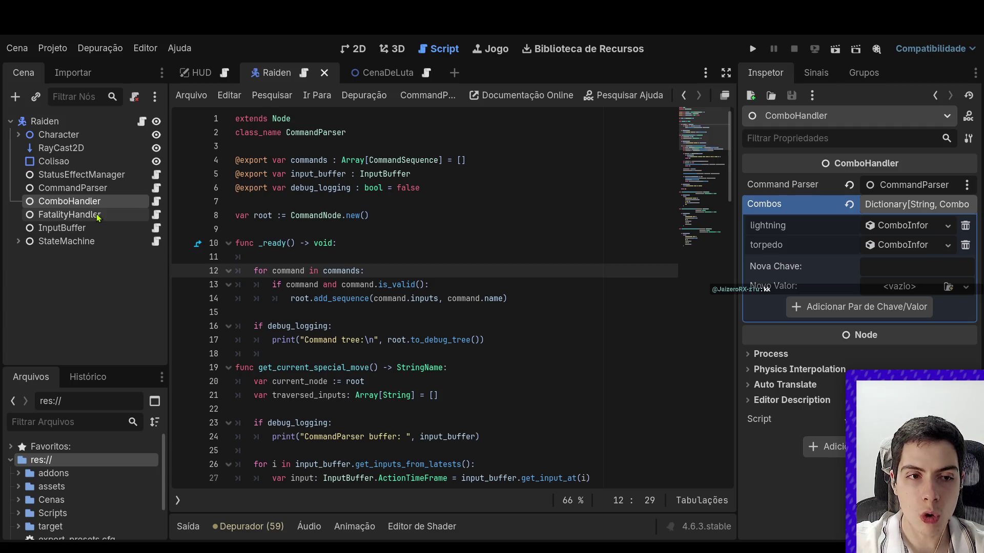
click(97, 215)
click(884, 228)
text(eletric_decapitation)
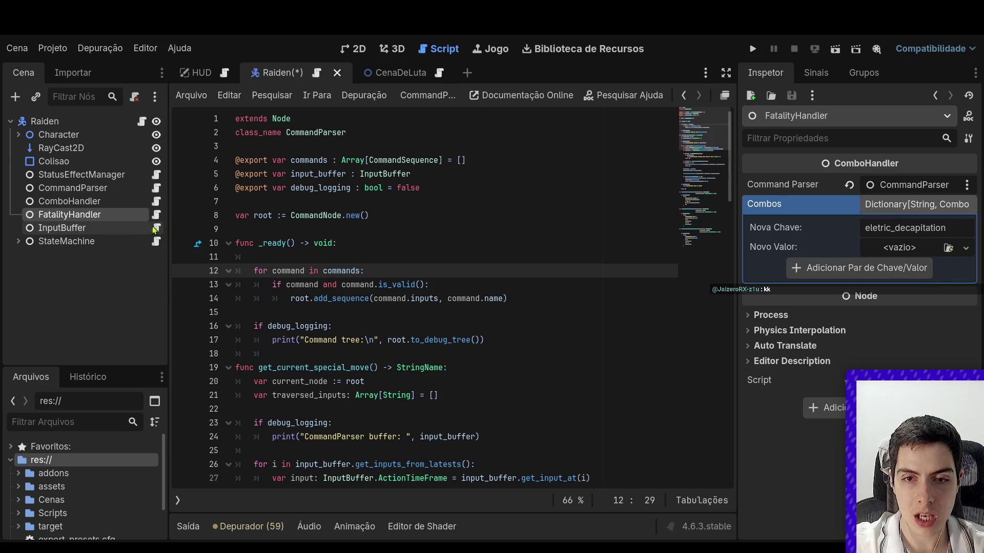
Inspect ComboHandler's lightning and torpedo combos, then return to FatalityHandler's new key field.
click(109, 201)
click(894, 231)
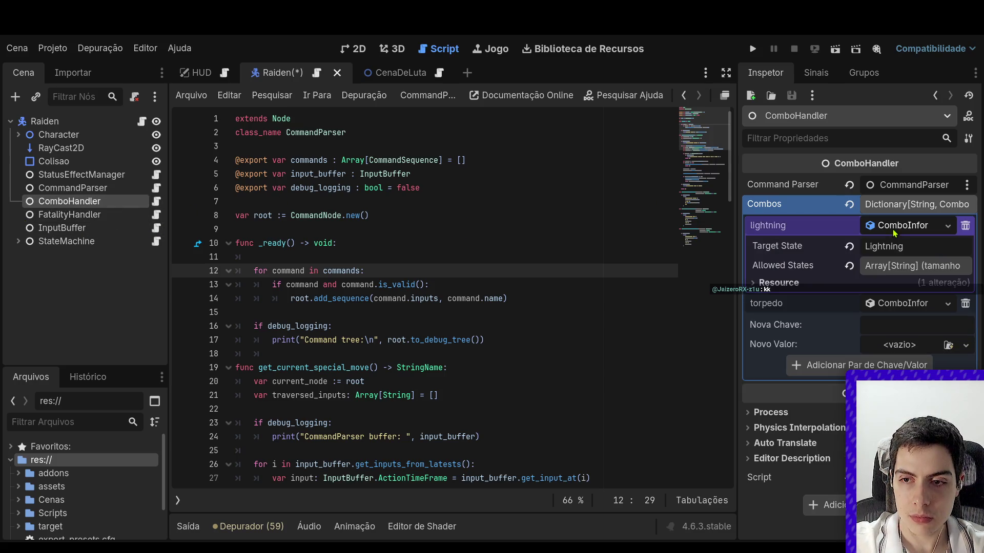
click(910, 228)
click(911, 246)
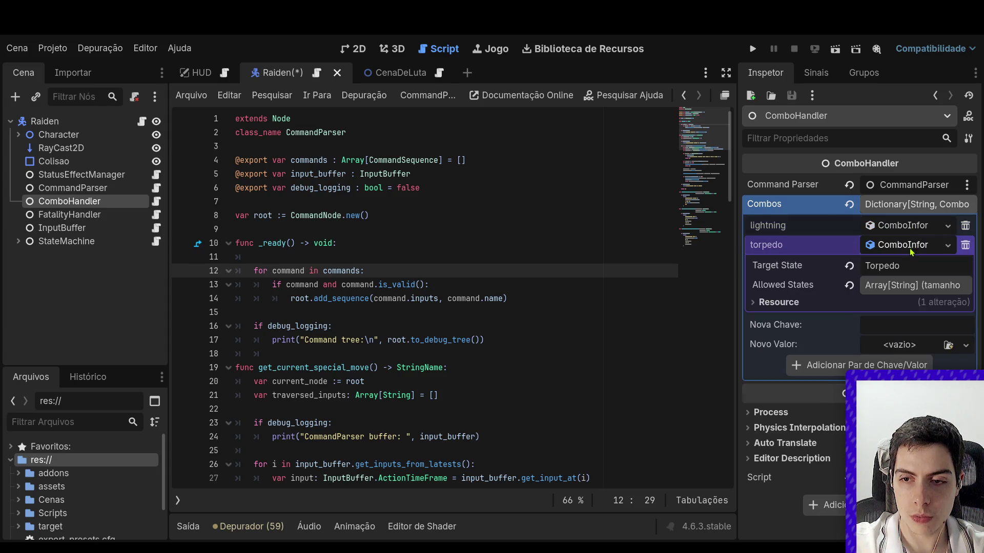
click(911, 248)
click(70, 214)
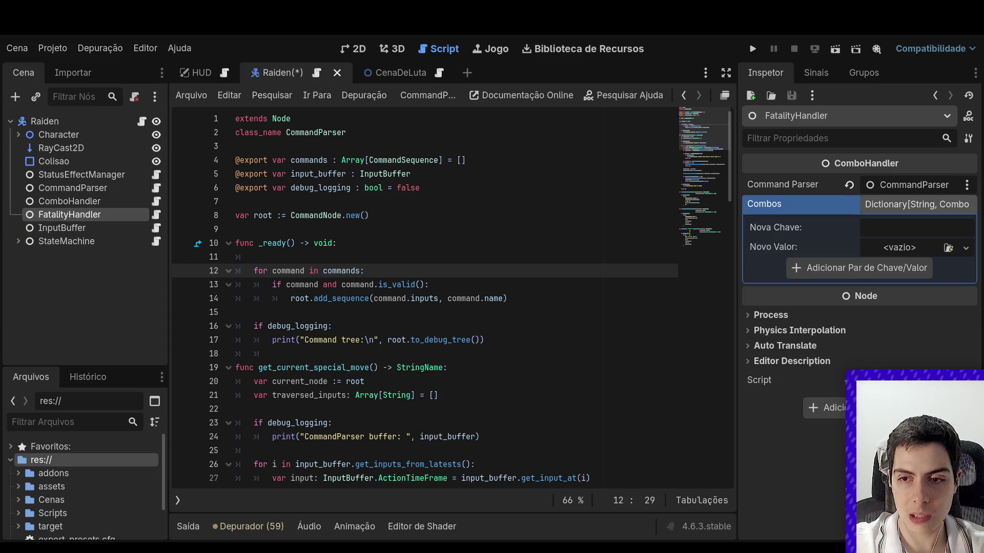
click(926, 227)
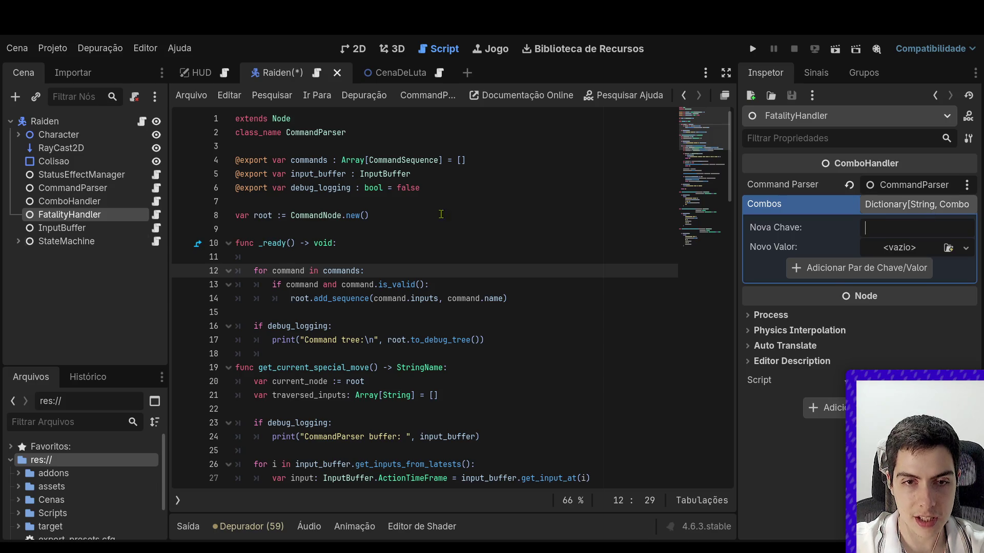
Create a new ComboInfo value for the pending combo and start editing its target state.
click(897, 249)
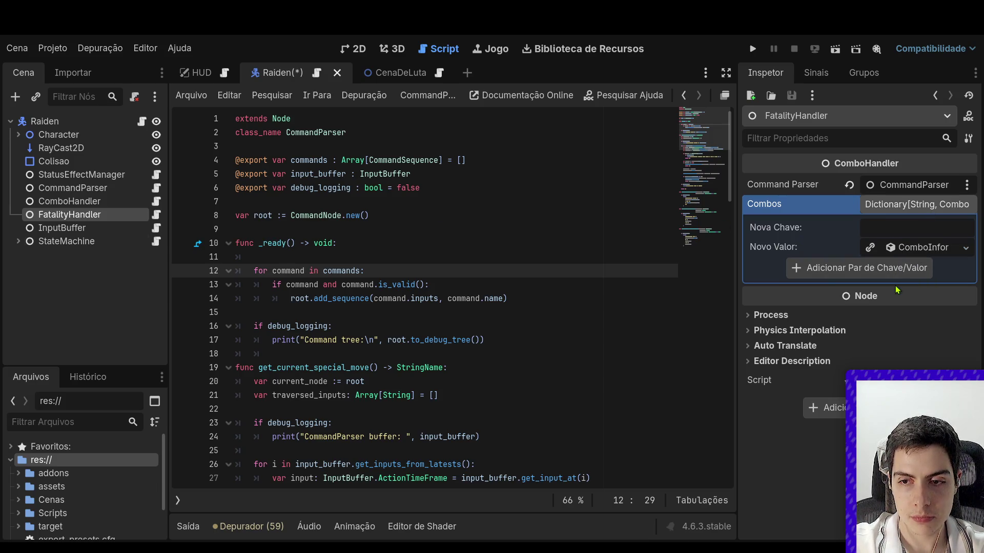
click(902, 248)
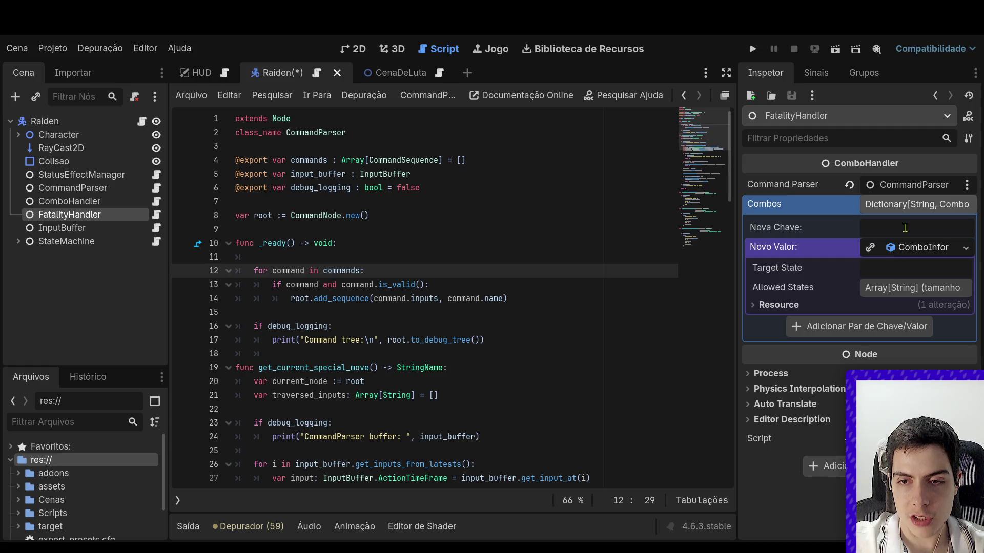
click(902, 270)
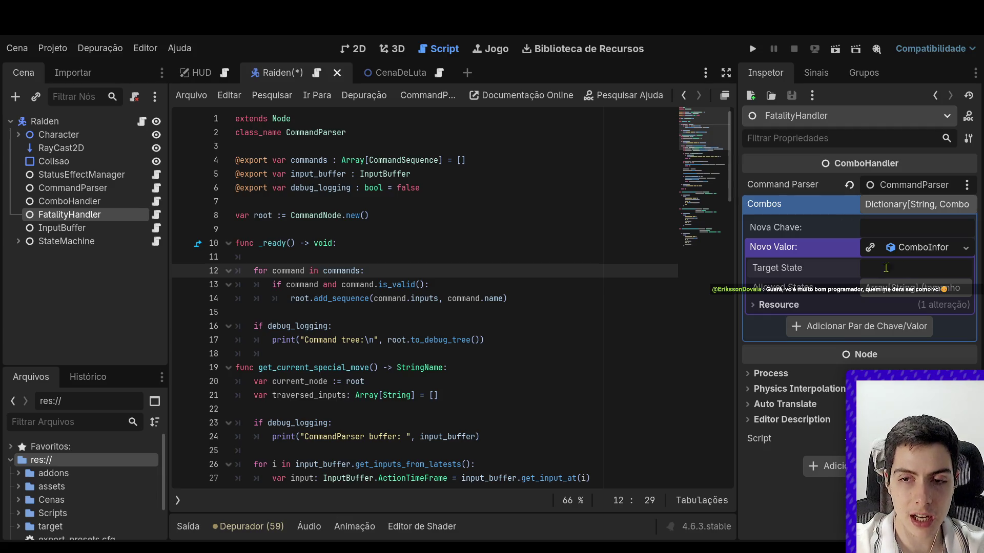
Examine ComboHandler's lightning and torpedo combos, selecting the lightning target state and key text.
click(70, 201)
click(925, 227)
click(920, 226)
click(904, 245)
click(903, 228)
click(902, 266)
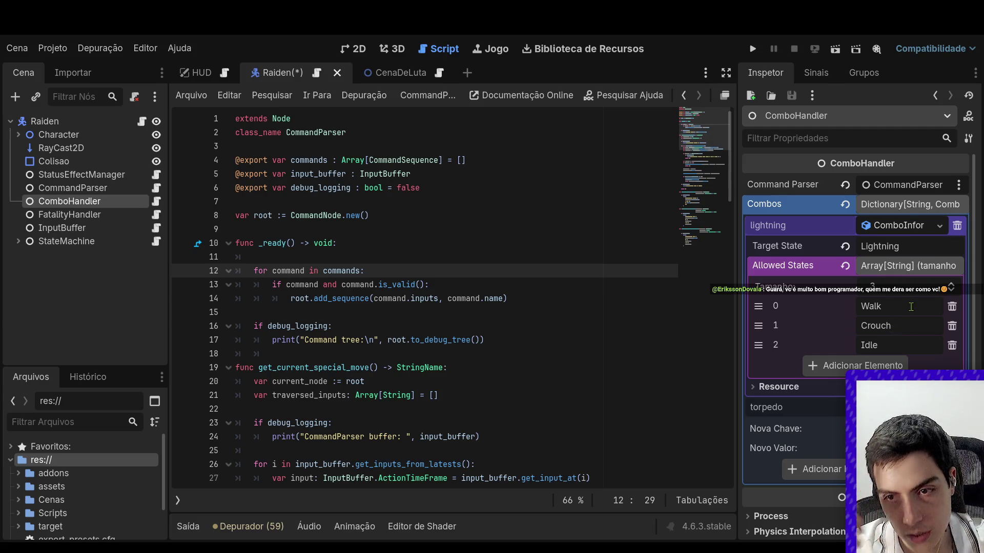
drag(910, 247, 821, 245)
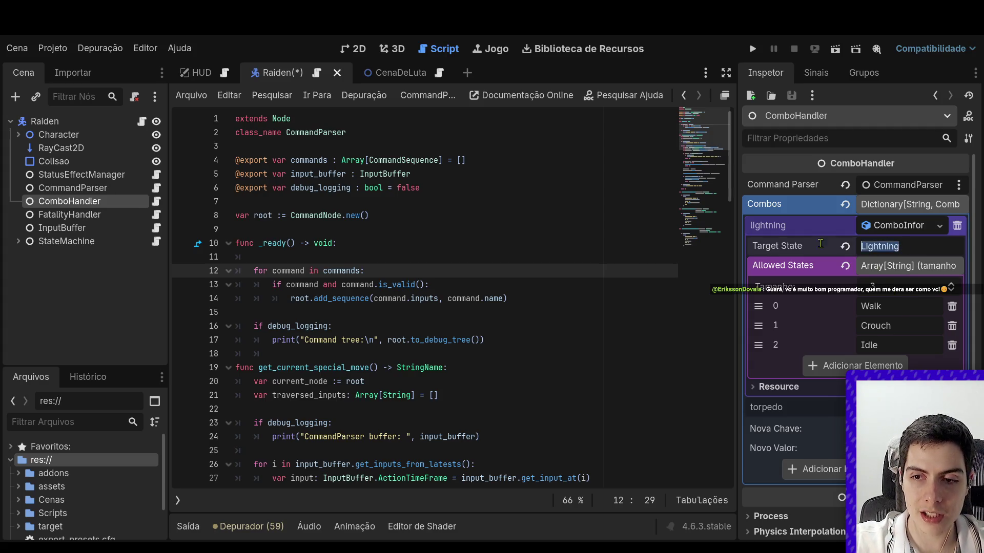
click(890, 233)
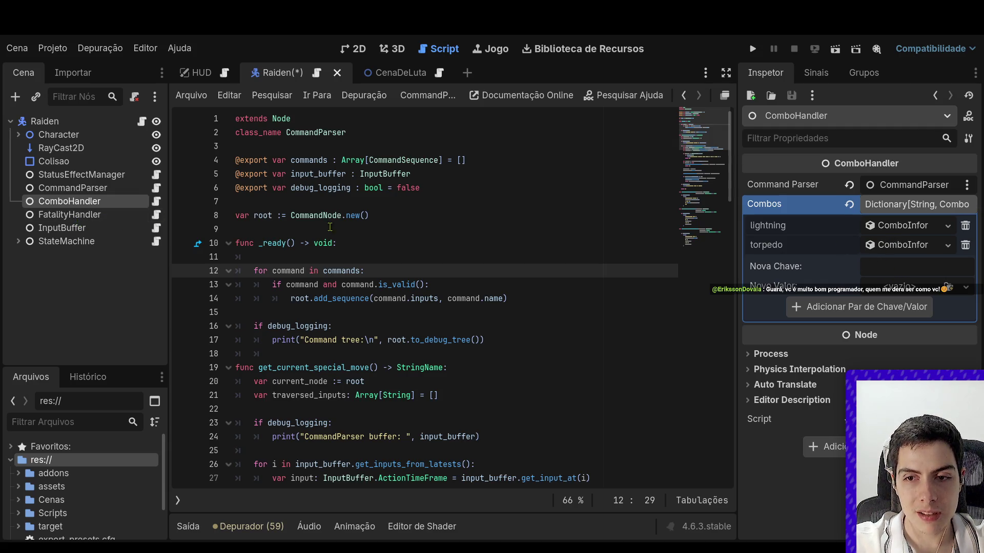
mouse_move(791, 226)
mouse_down()
mouse_move(750, 226)
mouse_move(789, 241)
mouse_move(731, 246)
mouse_move(799, 245)
mouse_move(786, 236)
mouse_move(795, 229)
mouse_up()
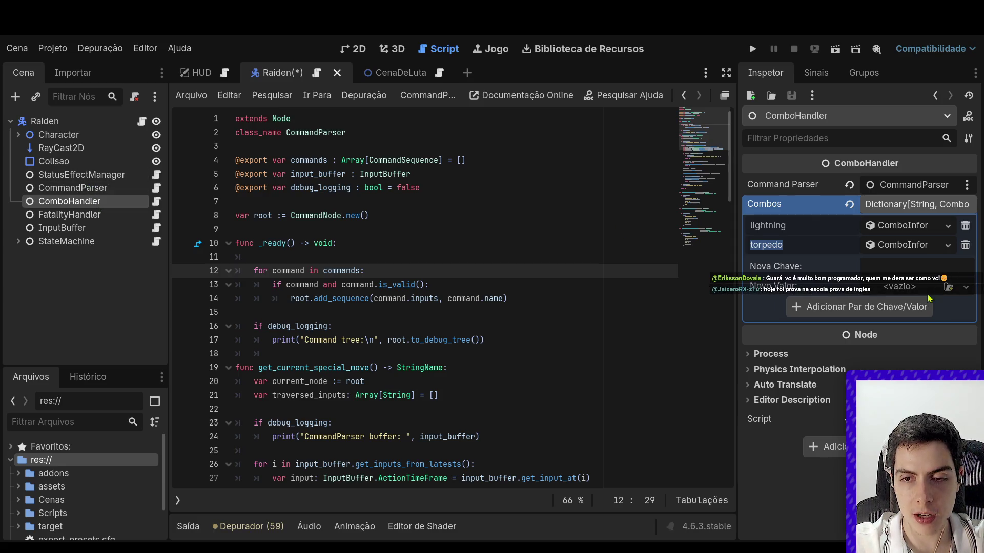
Add key 'eletric_decapitation' with a ComboInfo targeting EletricDecapitation, then delete FatalityHandler.
click(101, 218)
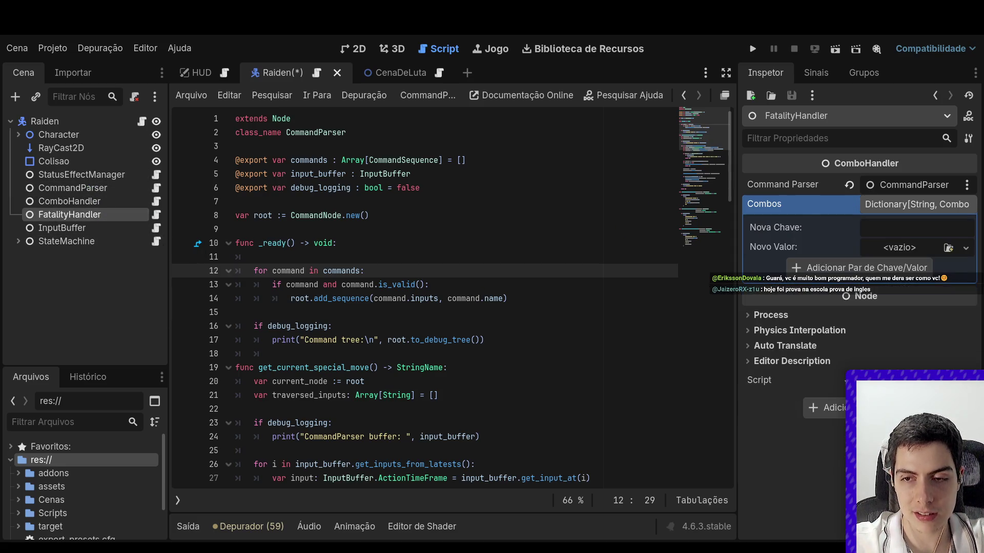
click(904, 225)
text(eletric_decapitation)
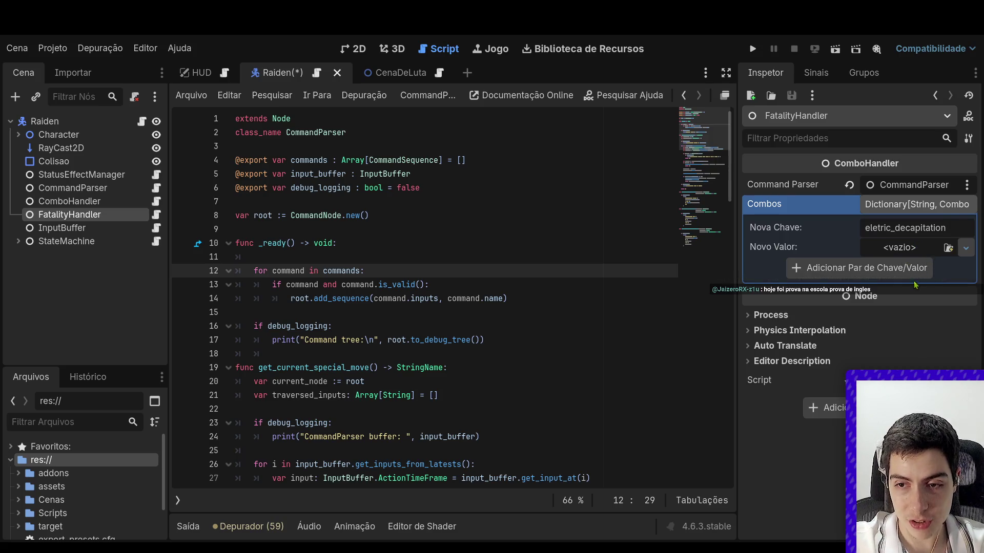
click(966, 247)
click(902, 269)
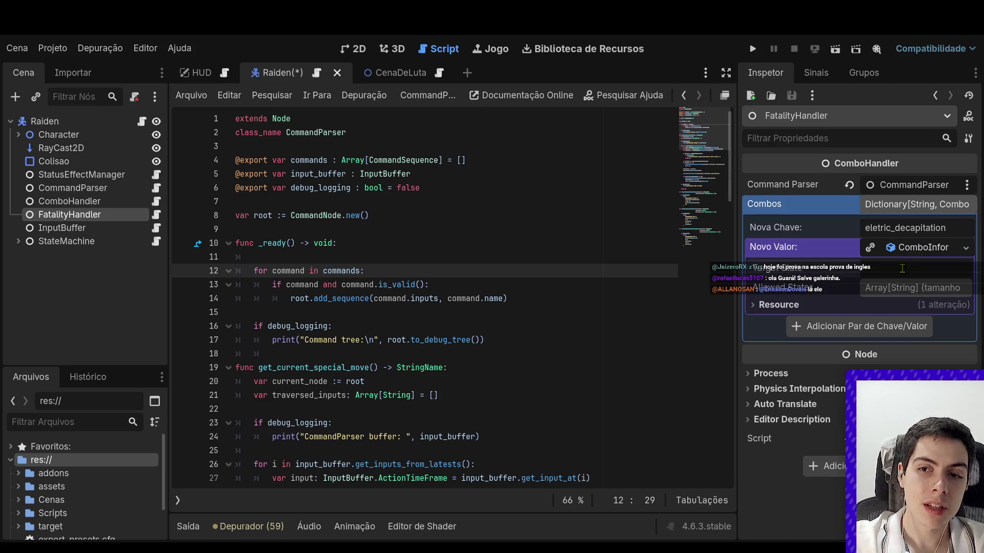
text(EletricDecapitation)
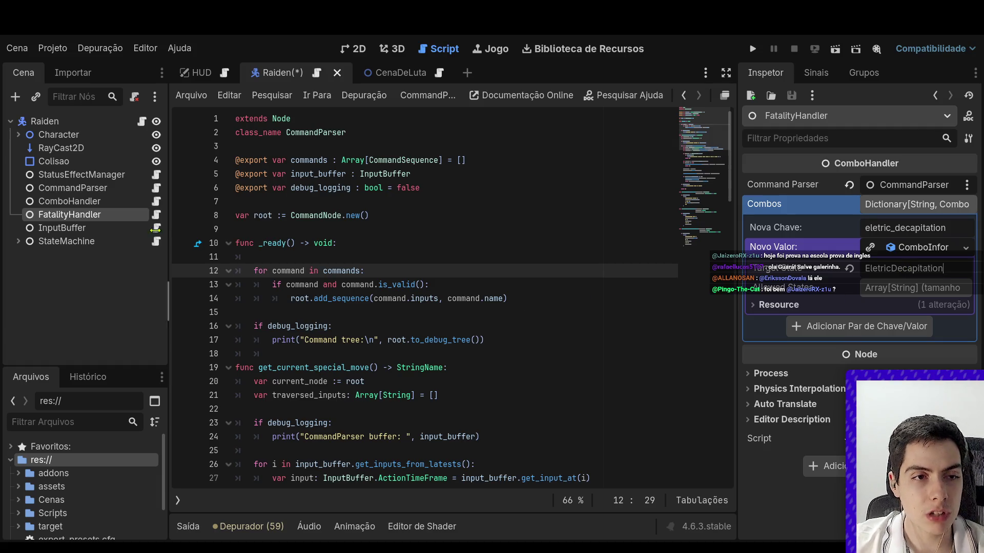
key(Delete)
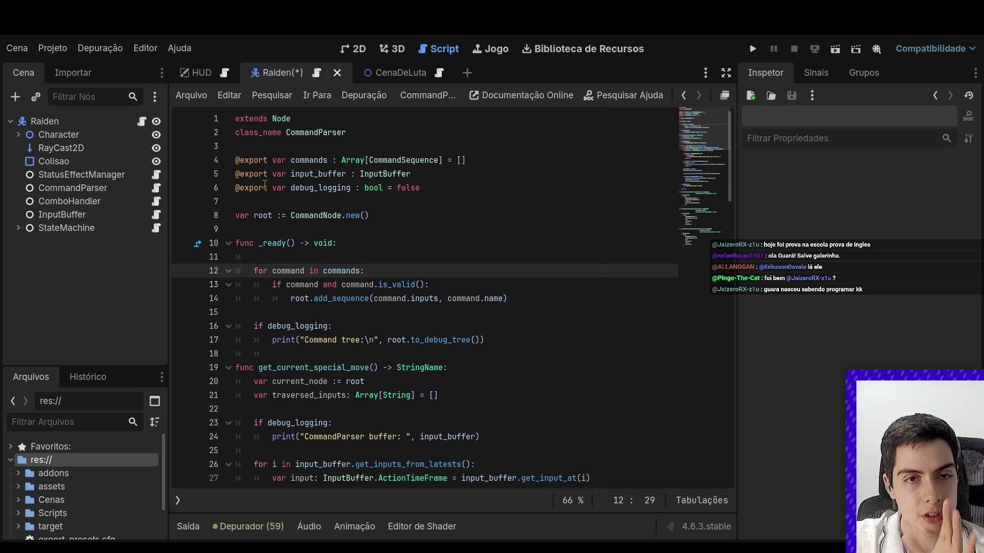
Save the CommandParser script and return to the Raiden scene.
click(406, 204)
key(ctrl+s)
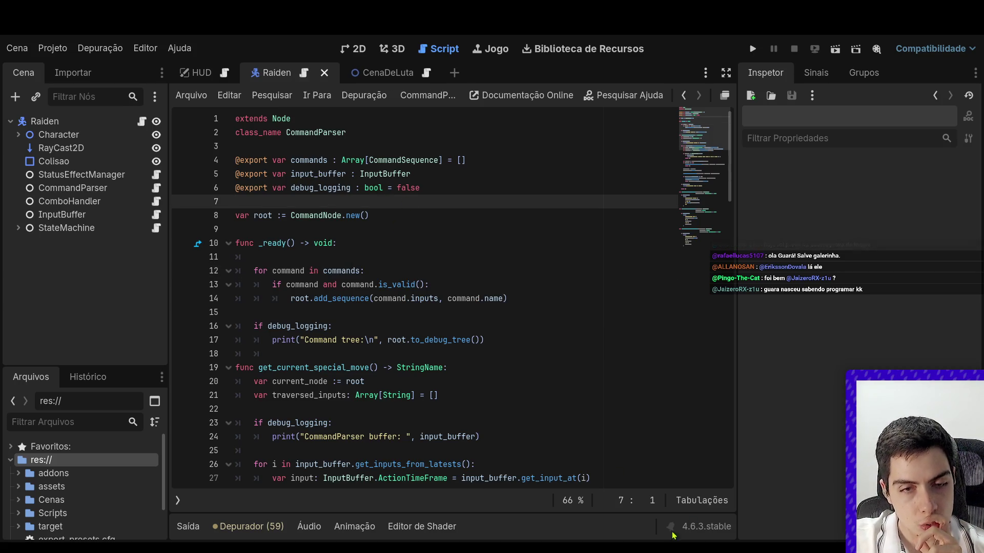
click(192, 72)
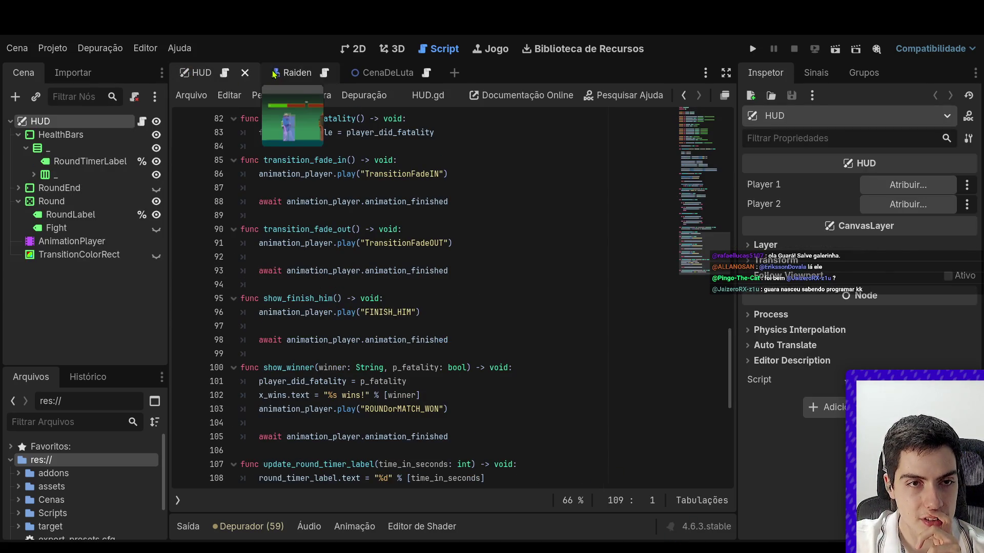
click(276, 74)
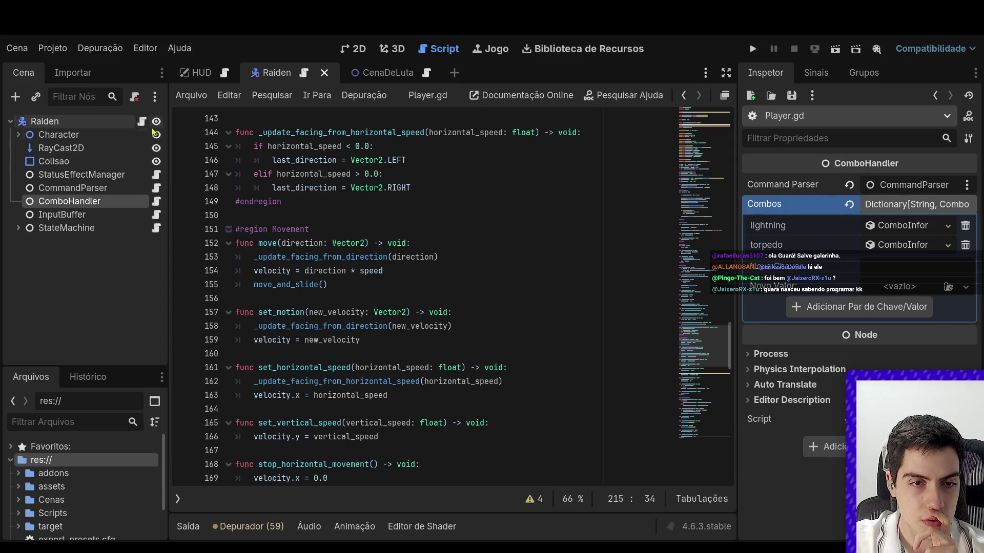
Select the FatalityHandler node and start a new key in its Combos dictionary.
scroll(523, 326, up, 7)
scroll(523, 326, up, 5)
scroll(522, 326, down, 12)
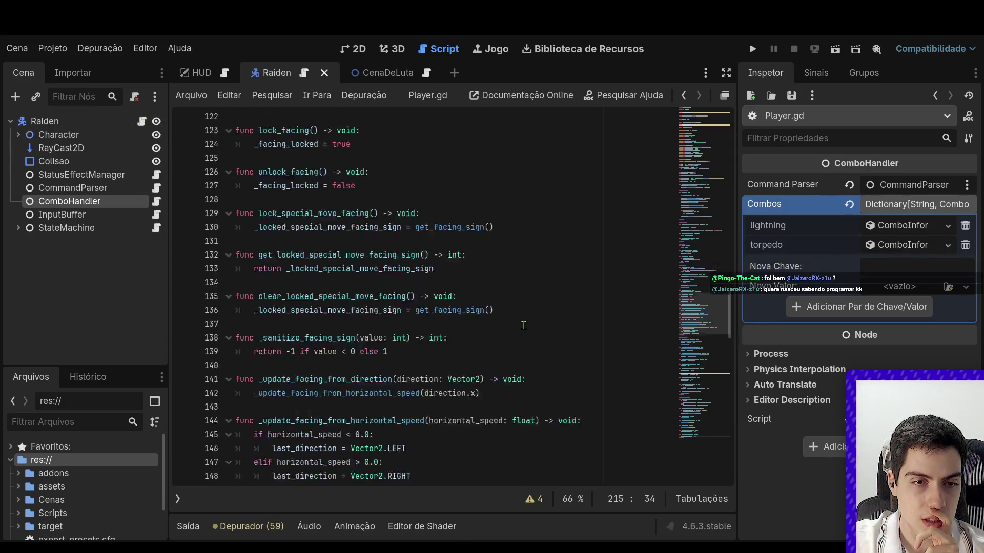
scroll(524, 325, down, 4)
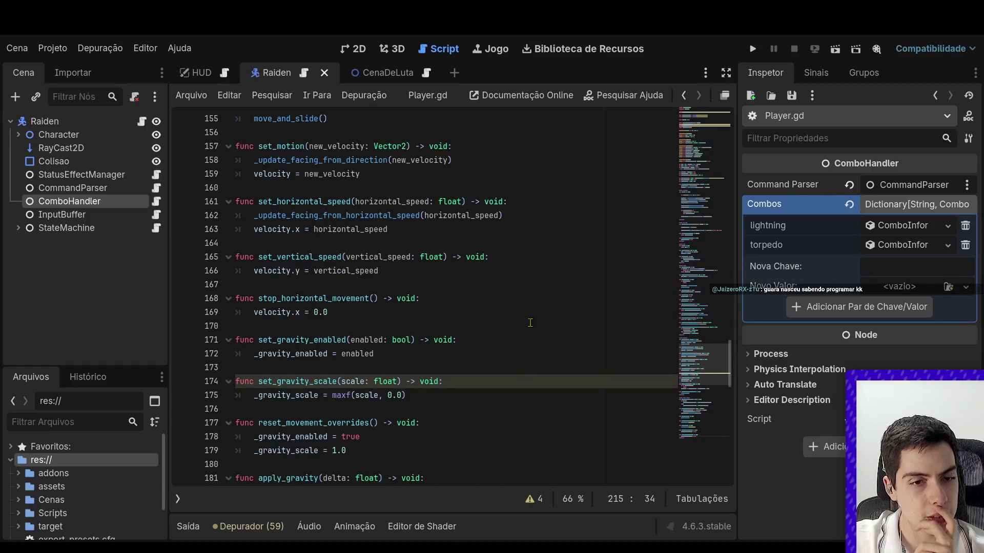
scroll(531, 323, down, 9)
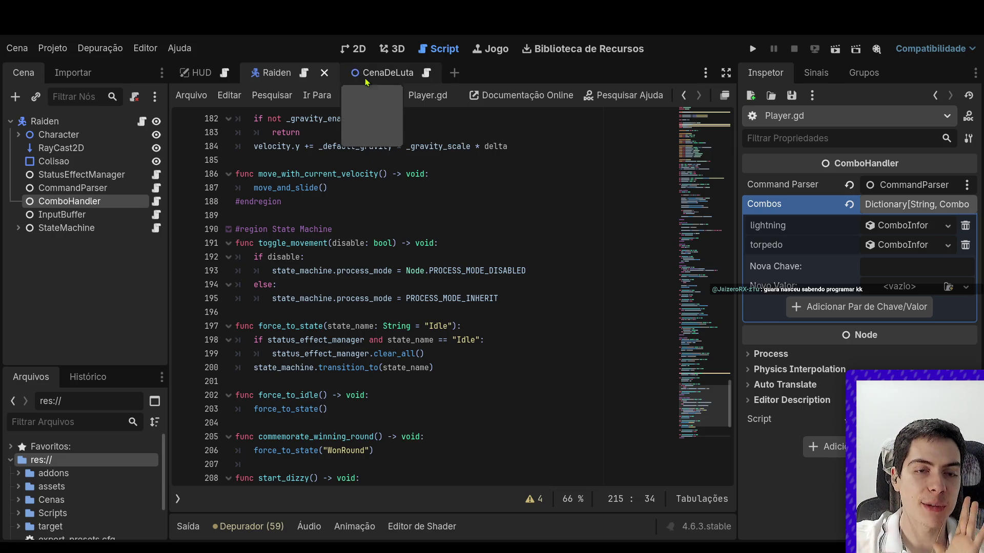
click(382, 72)
click(256, 81)
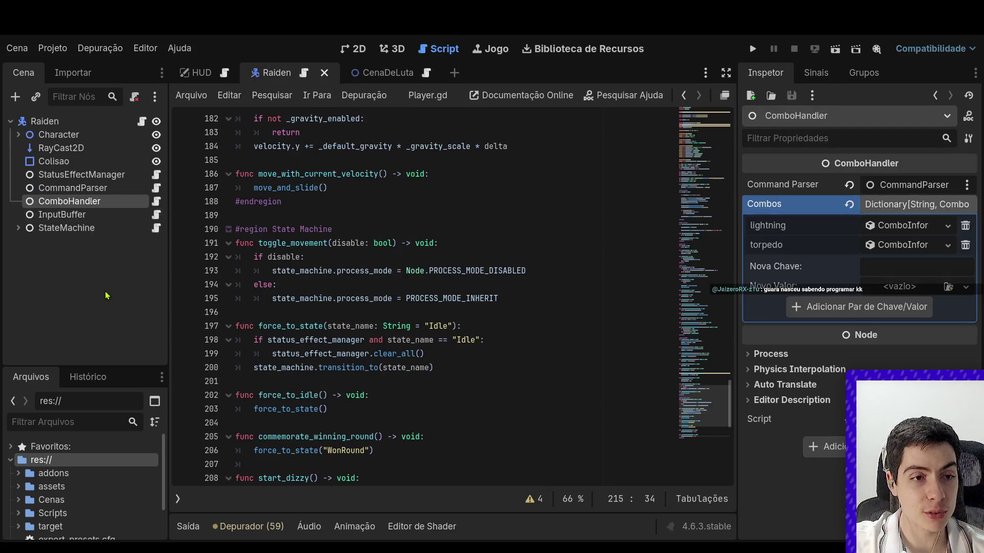
click(106, 290)
click(104, 211)
click(911, 223)
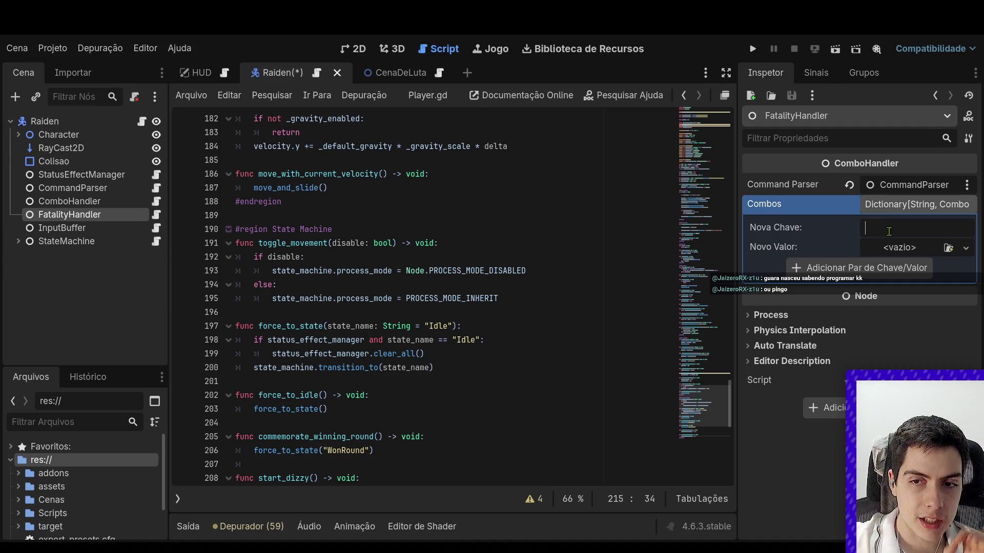
Add key eletric_decapitation with a new ComboInfo value targeting EletricDecapitation.
text(eletric_decapitation)
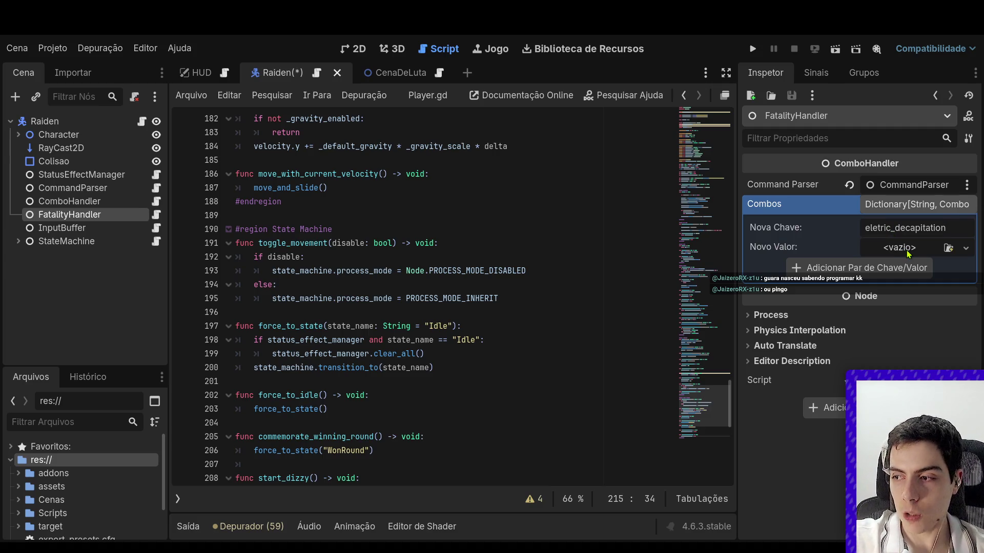
key(ctrl+v)
click(901, 249)
click(894, 268)
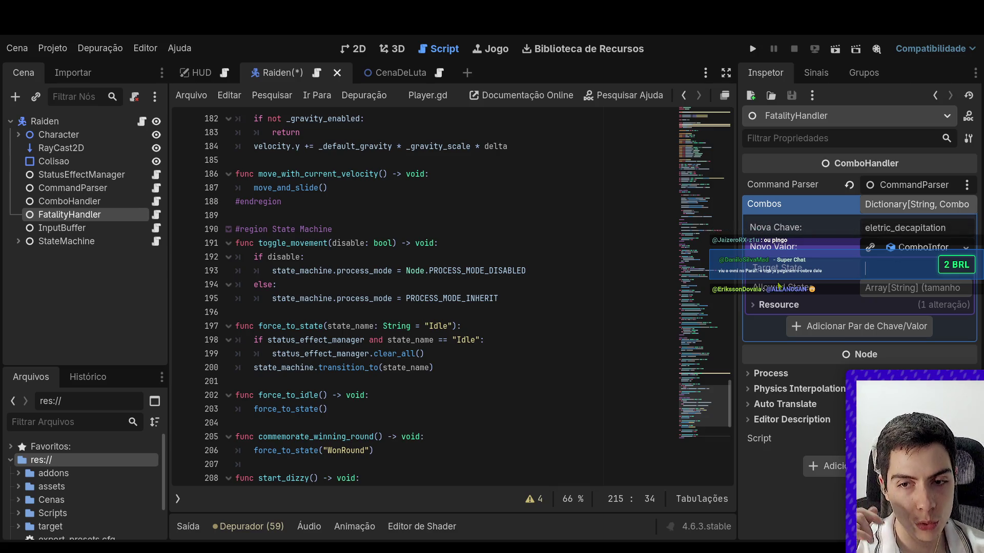
text(EletricDecapitatio)
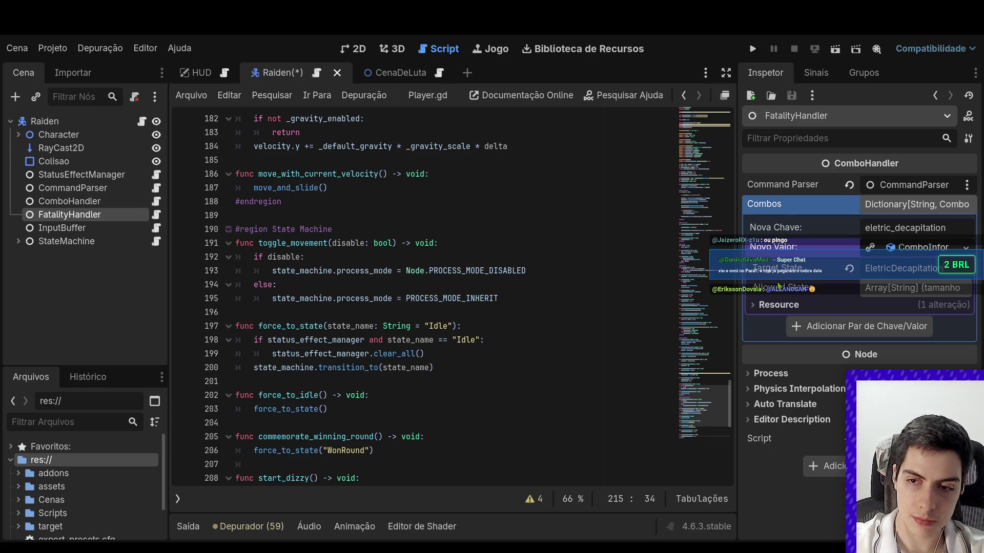
click(890, 287)
Fill the combo's Allowed States with Walk, Idle and HighPunch.
click(889, 328)
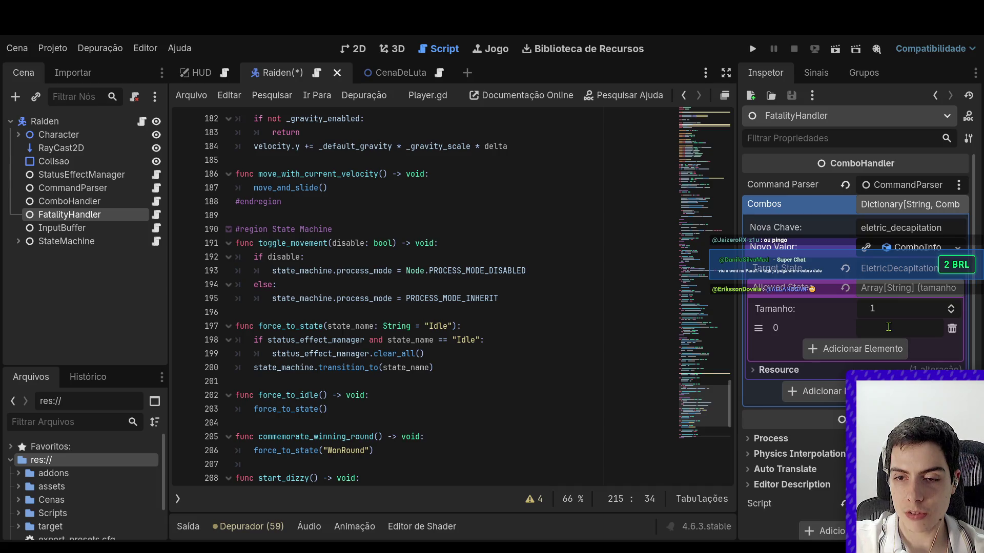
text(Walk)
click(898, 348)
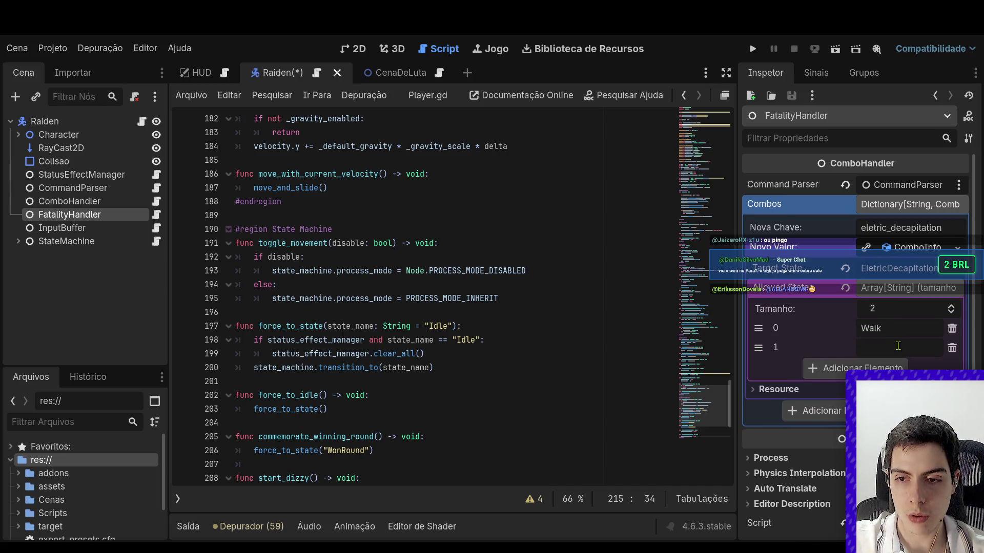
text(dle)
click(871, 369)
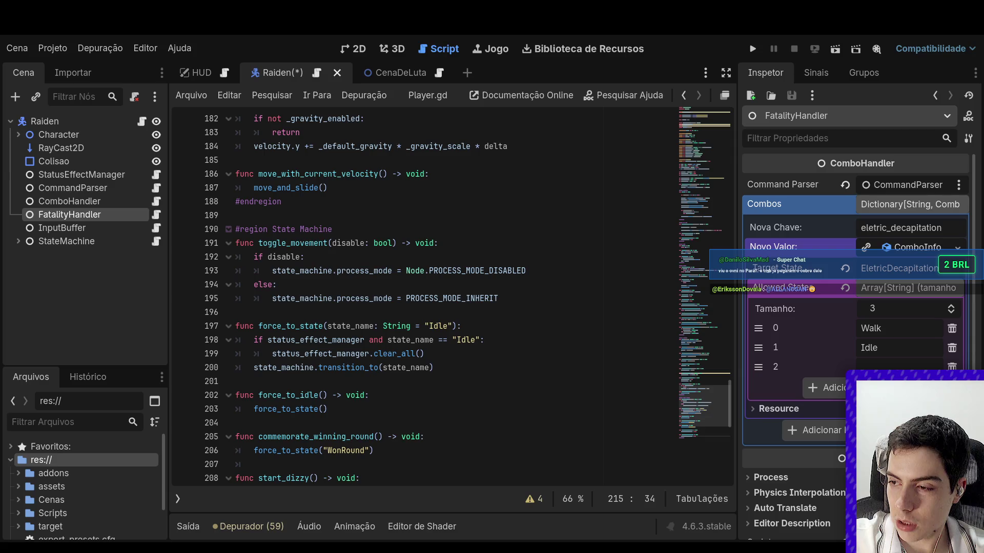
click(951, 366)
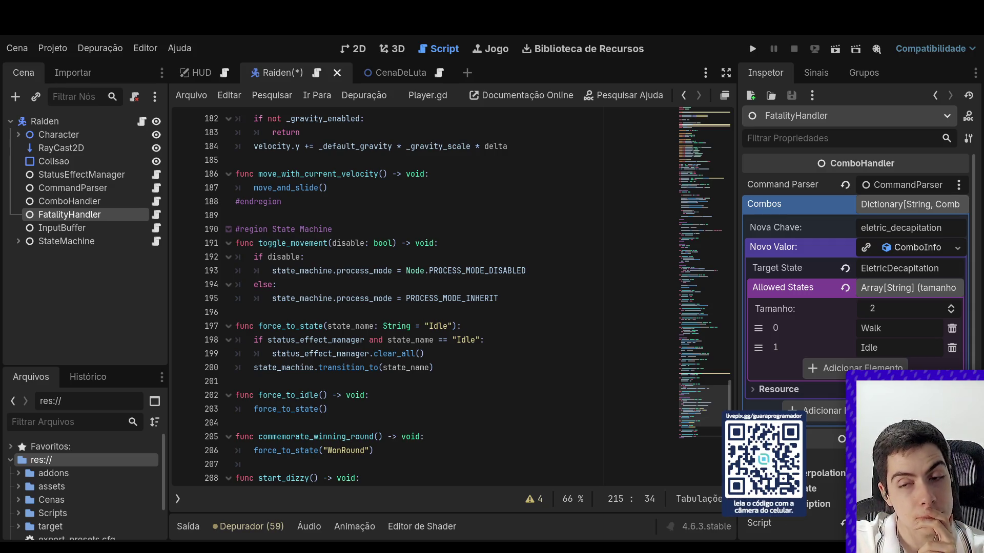
double_click(883, 329)
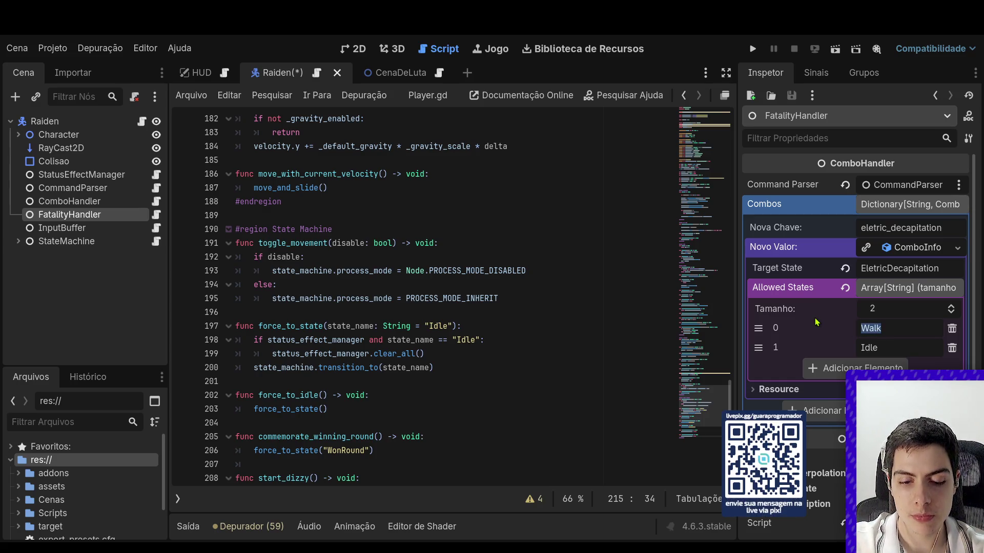
click(886, 368)
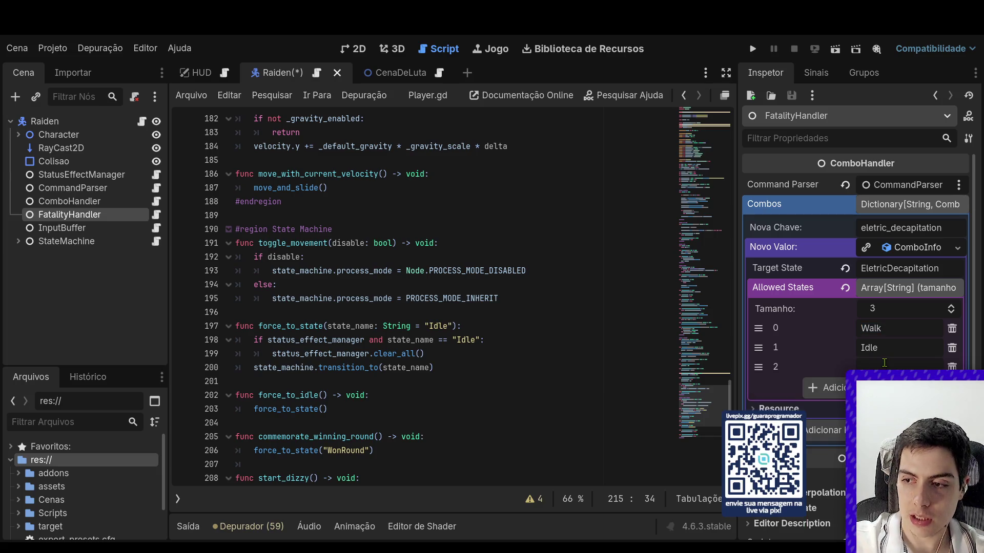
text(HighPunch)
Add the eletric_decapitation pair to FatalityHandler's Combos and open the StateMachine script.
click(18, 242)
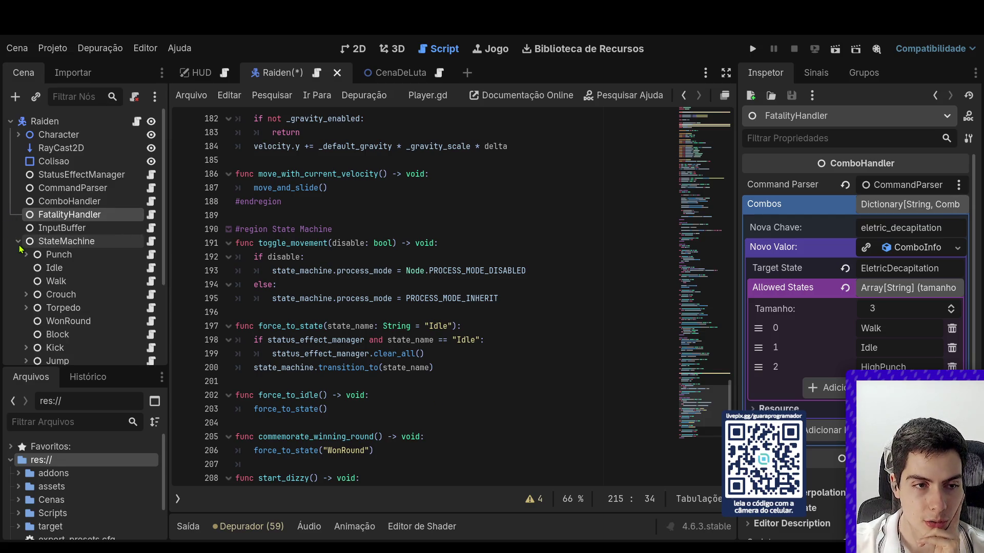
click(26, 255)
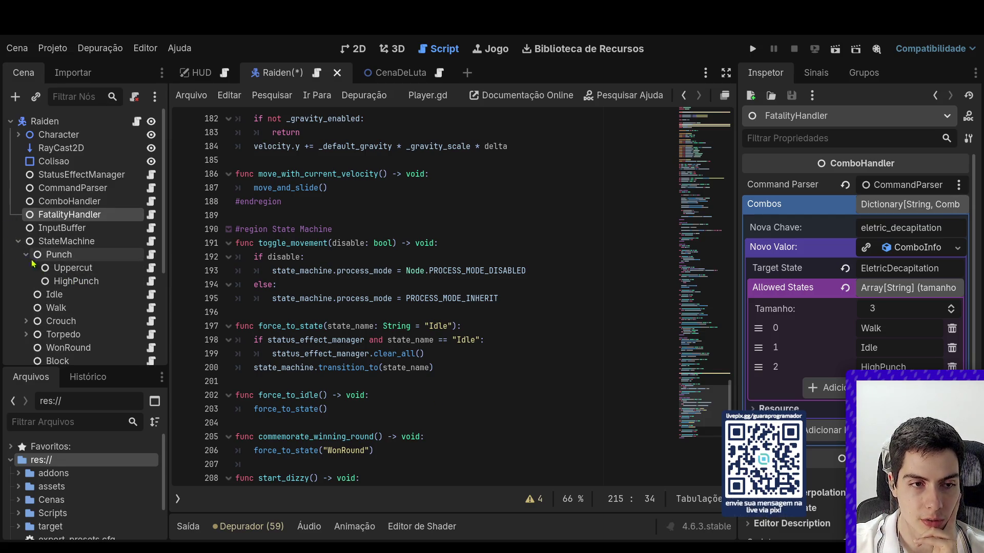
click(25, 255)
click(895, 287)
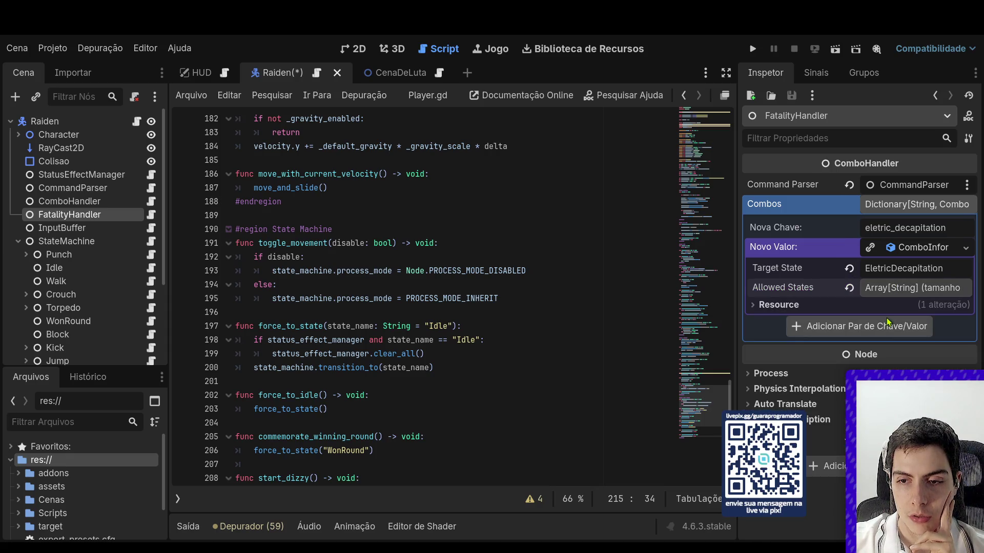
click(890, 327)
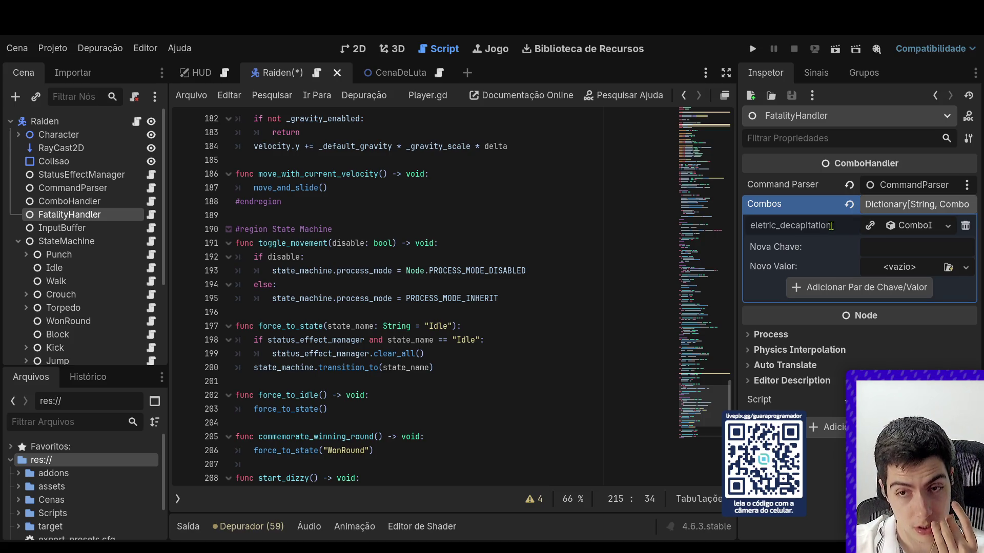
click(19, 241)
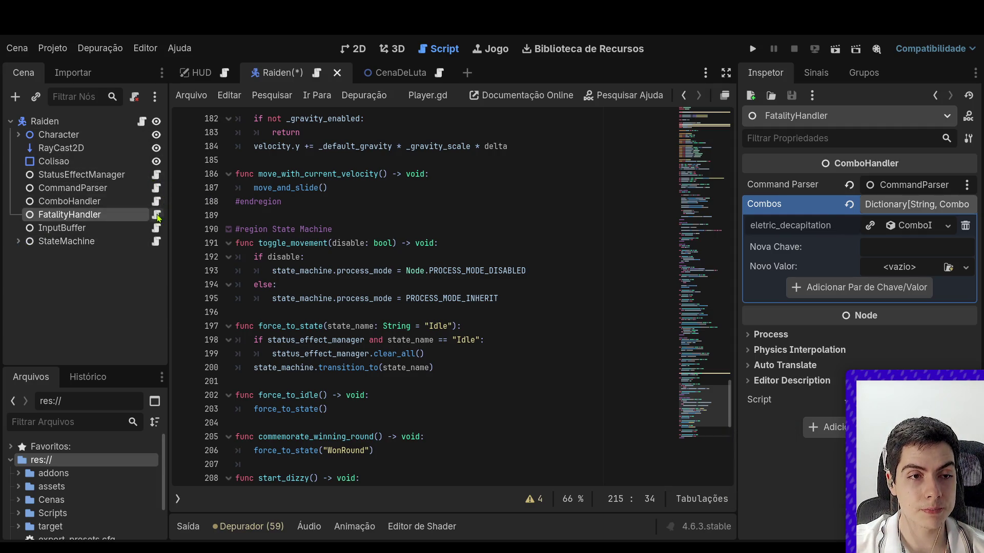
click(156, 241)
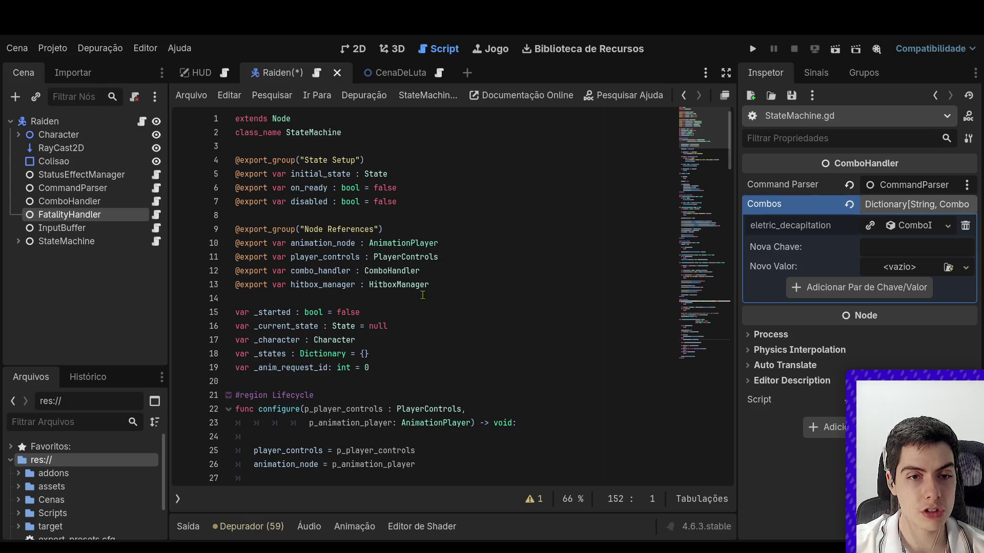
click(465, 276)
key(Return)
text(@export var )
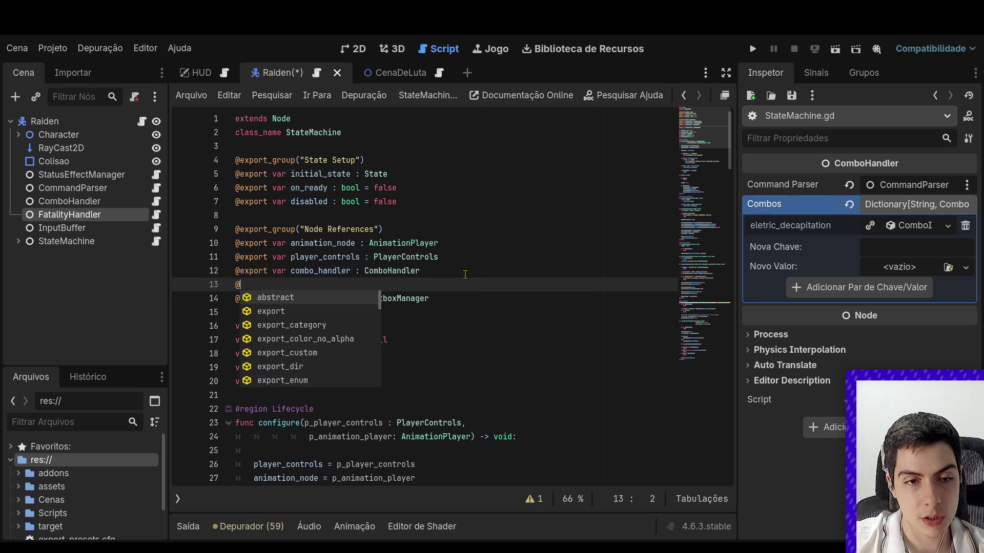
text(fatality)
key(BackSpace)
text(handler : F)
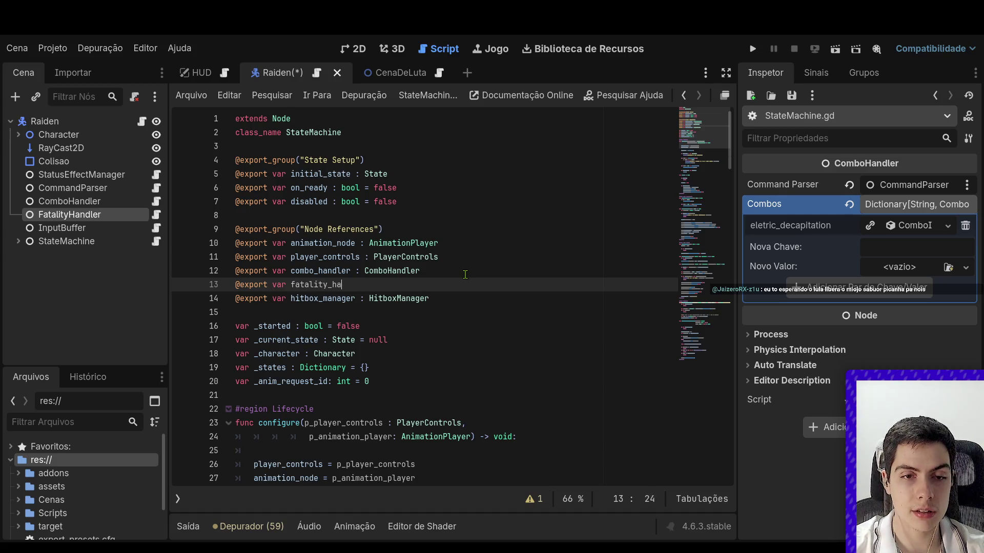
text(atalityHa)
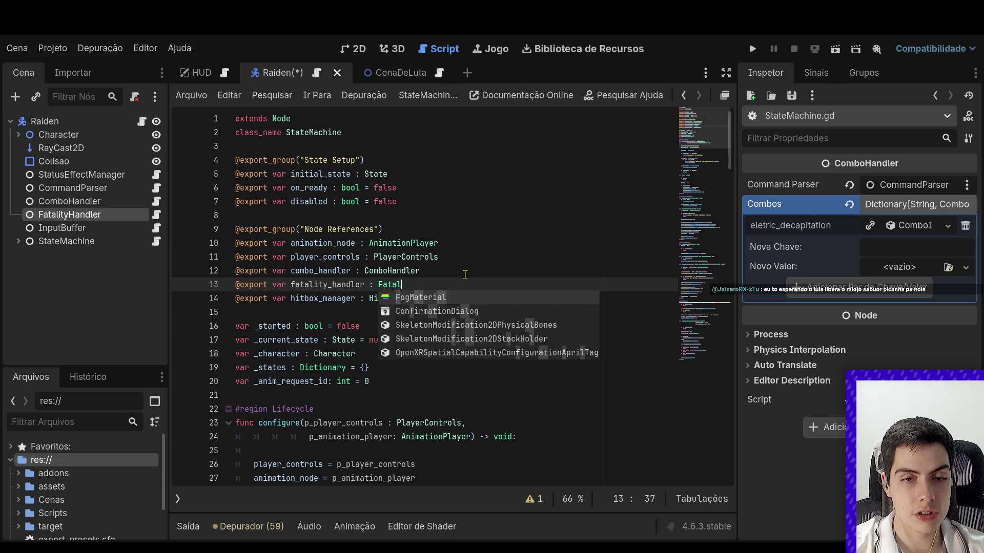
key(BackSpace)
key(BackSpace)
key(BackSpace)
text(Combo)
key(Return)
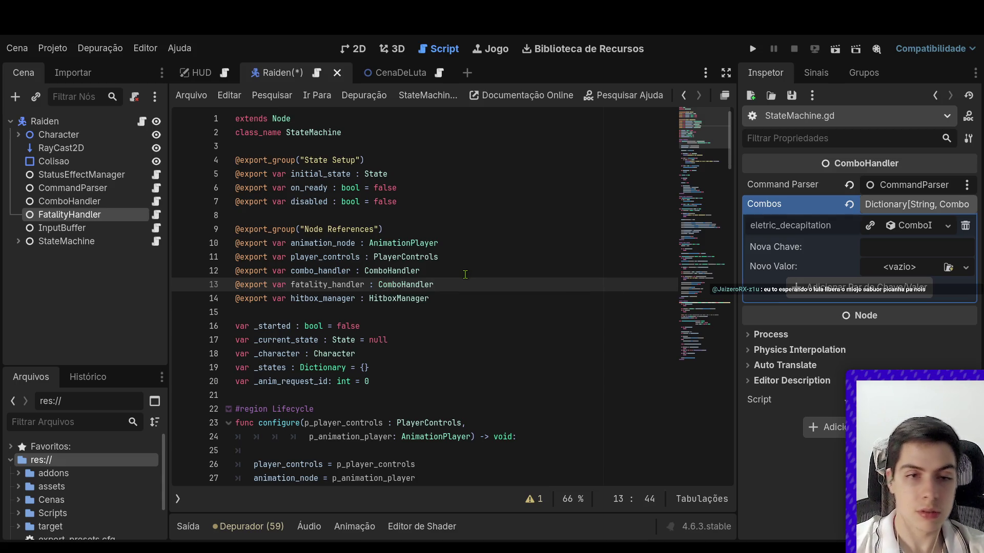
key(ctrl+s)
Select the StateMachine node and assign FatalityHandler to its Fatality Handler slot.
scroll(468, 275, down, 10)
click(67, 241)
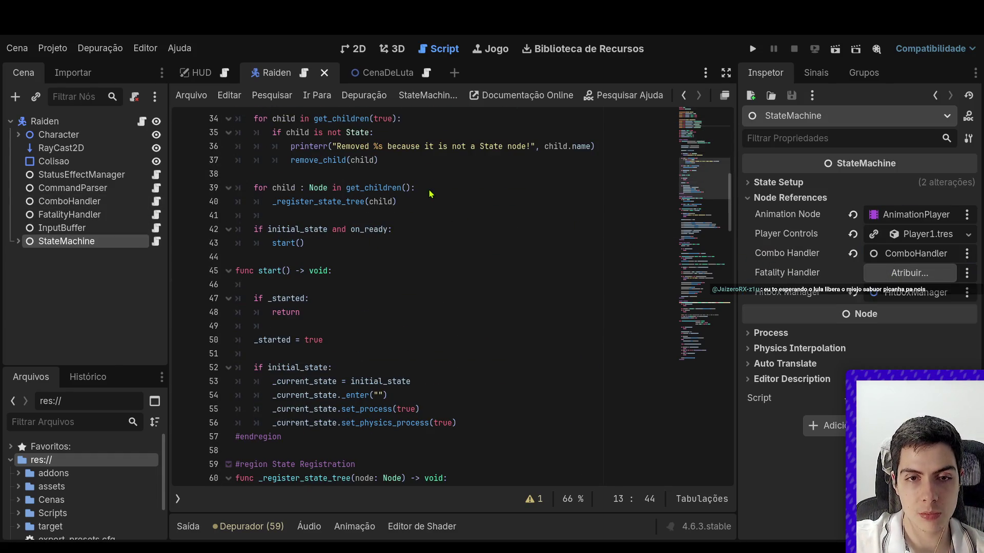
scroll(330, 277, down, 3)
scroll(330, 277, down, 9)
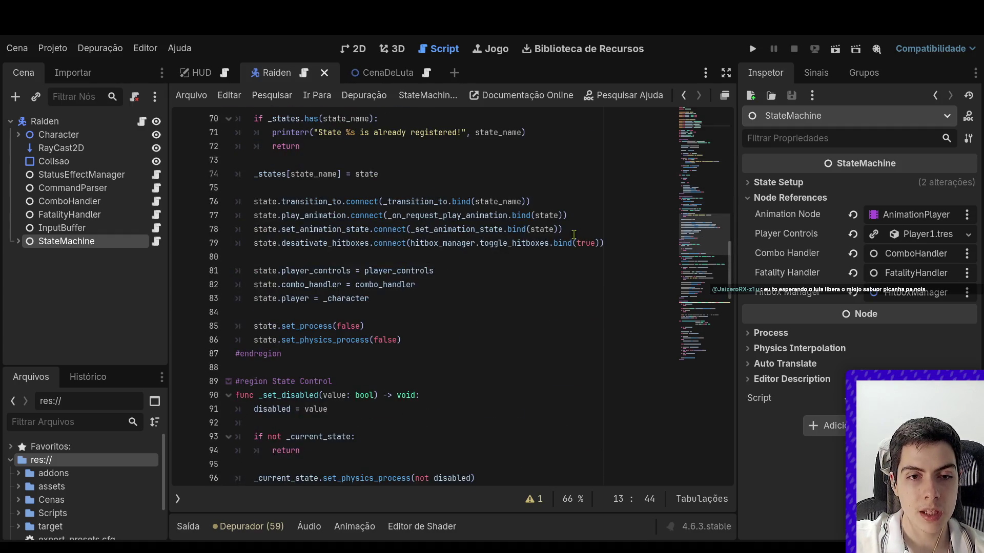
Start a 'state.' line below line 83 of StateMachine.gd and open the State class script.
click(442, 301)
key(Return)
text(state.)
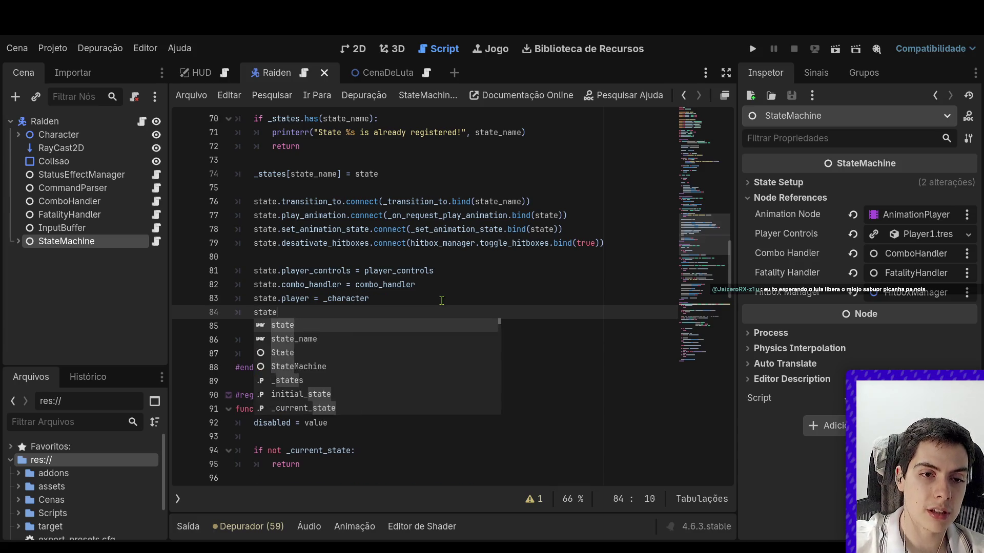
click(410, 298)
scroll(308, 256, up, 5)
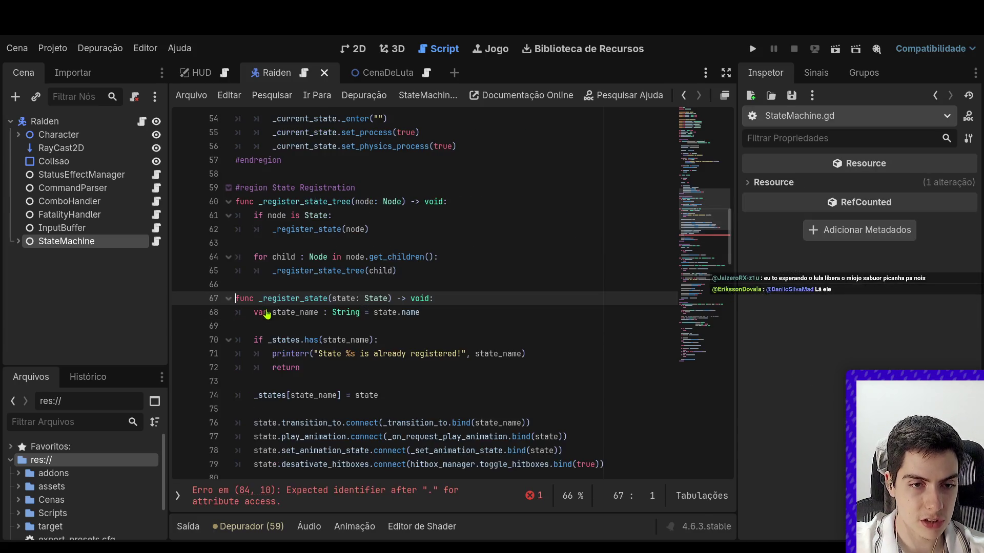
click(315, 218)
ctrl+click(315, 221)
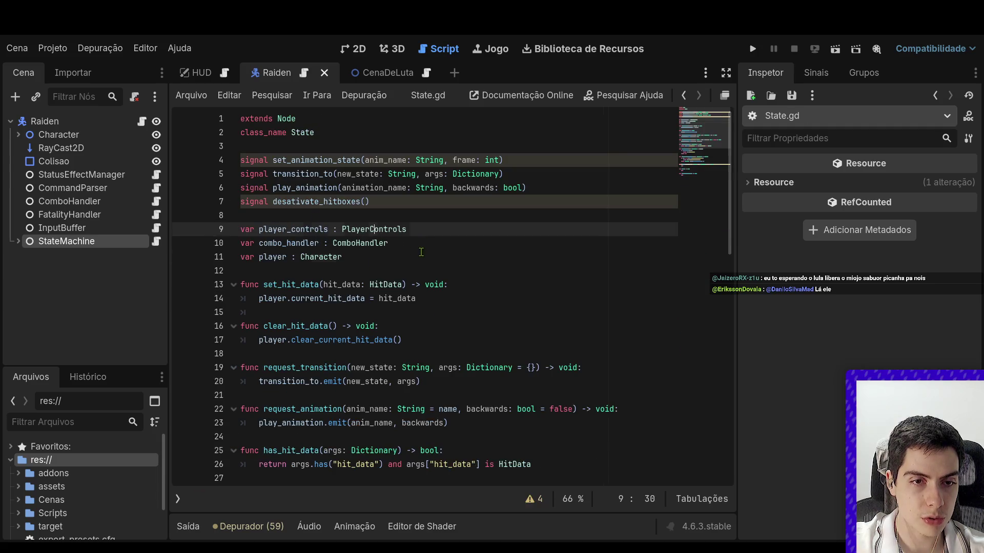
Declare 'var fatality_handler : ComboHandler' above the player variable and save State.gd.
click(422, 269)
key(Return)
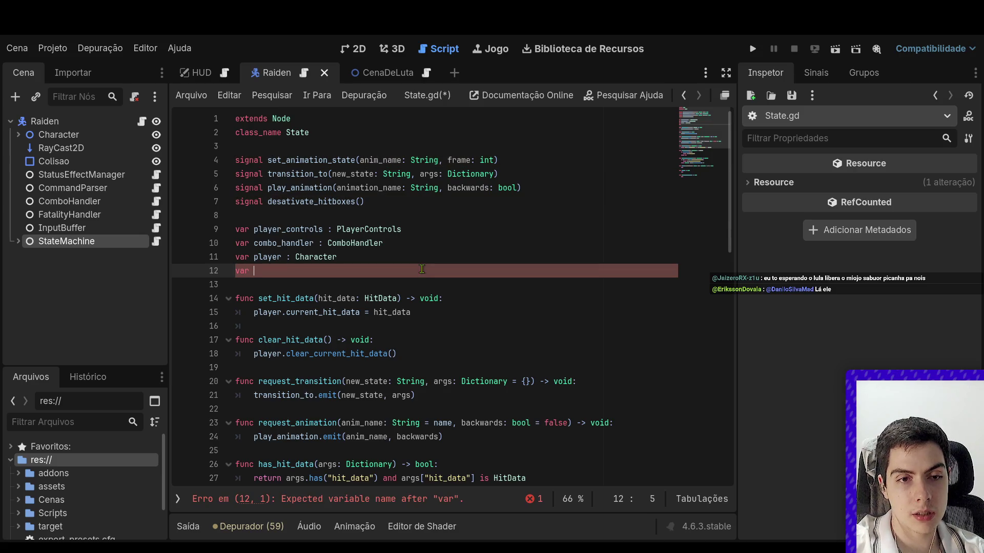
text(fatality+)
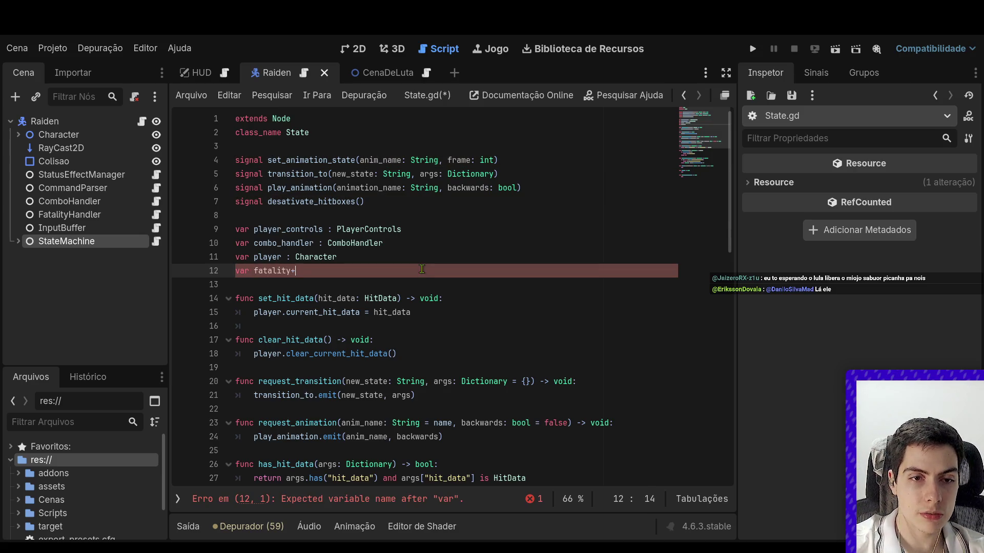
key(BackSpace)
key(BackSpace)
text(handler : )
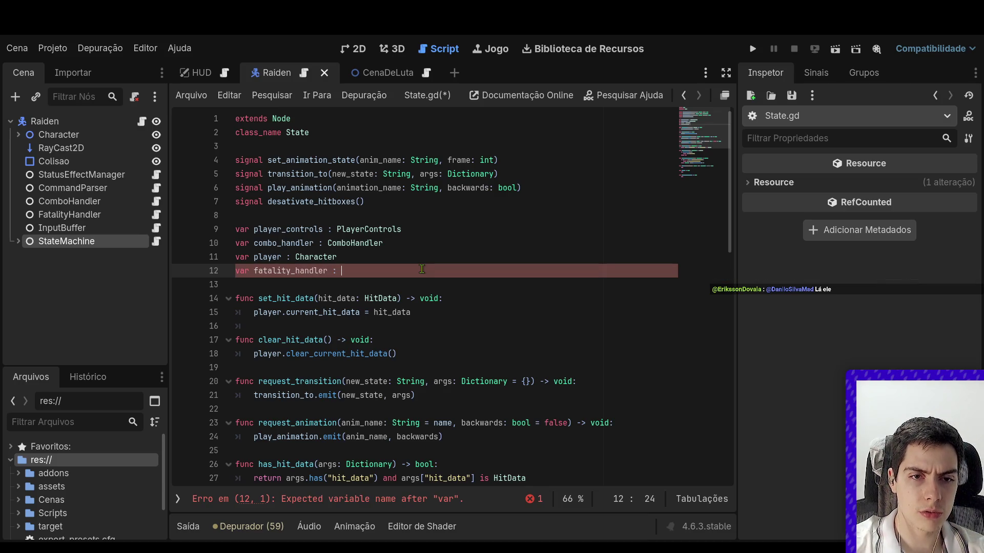
text(Com)
key(Return)
mouse_move(418, 269)
mouse_down()
mouse_move(165, 262)
mouse_move(165, 272)
mouse_up()
key(alt+Up)
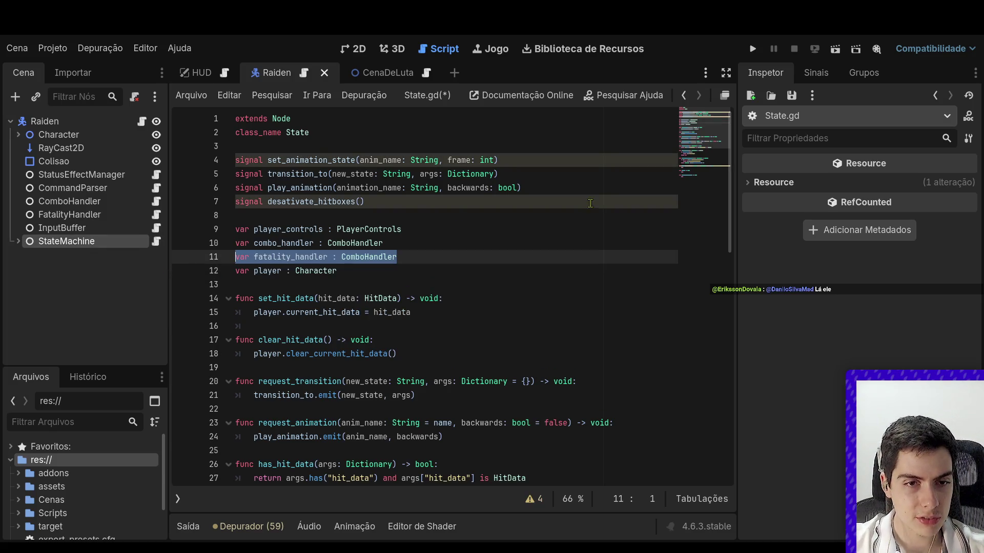
click(589, 203)
key(ctrl+s)
click(118, 193)
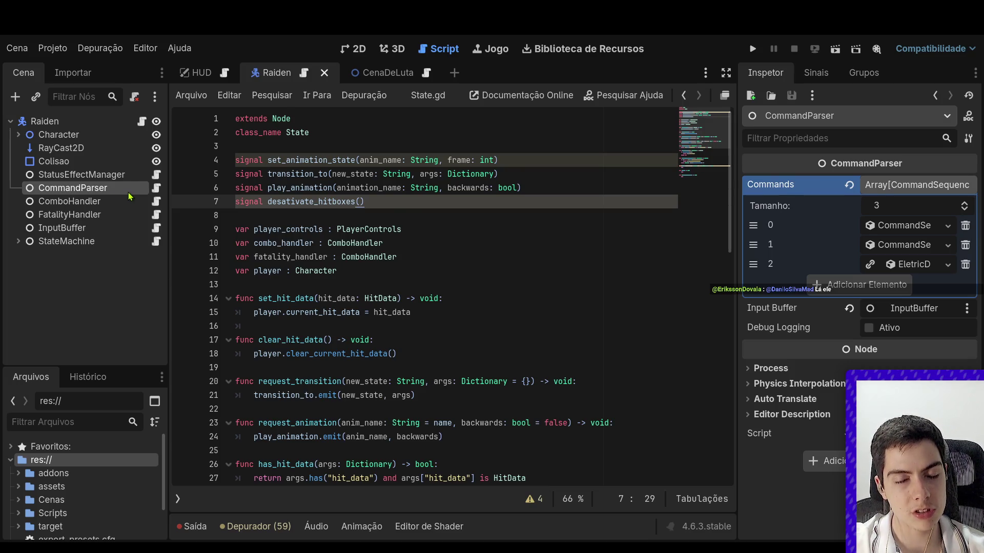
Compare ComboHandler's lightning combo with FatalityHandler's Combos, then reopen StateMachine.gd.
click(130, 202)
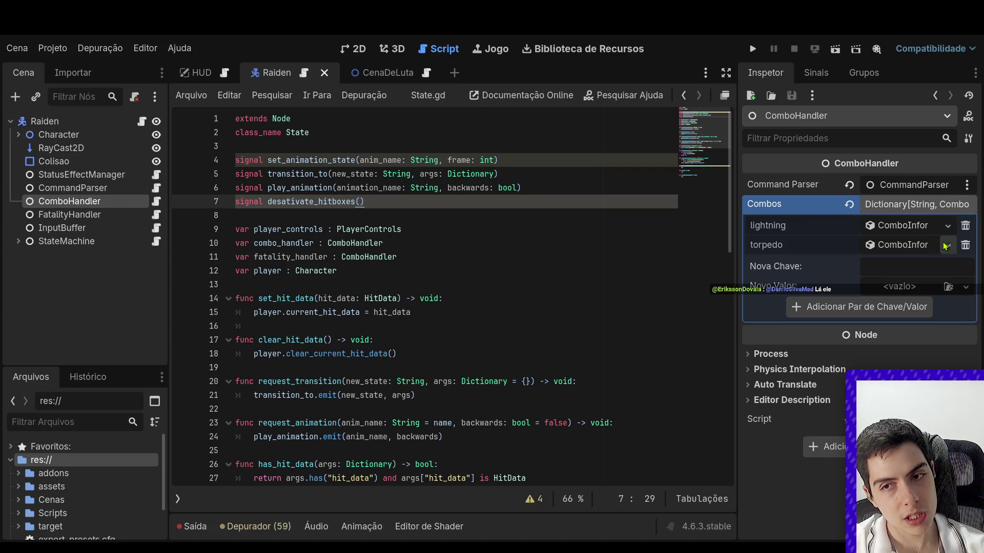
click(916, 229)
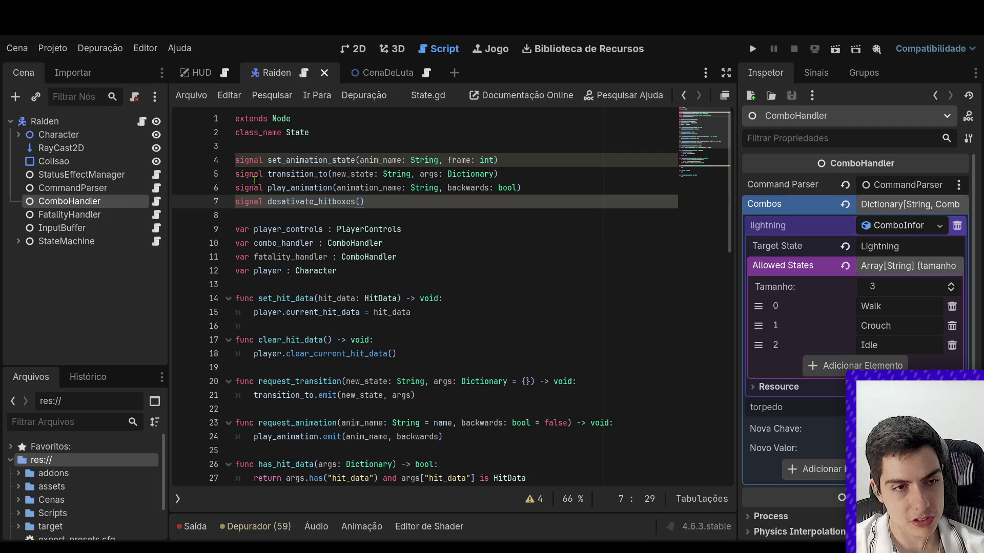
click(131, 216)
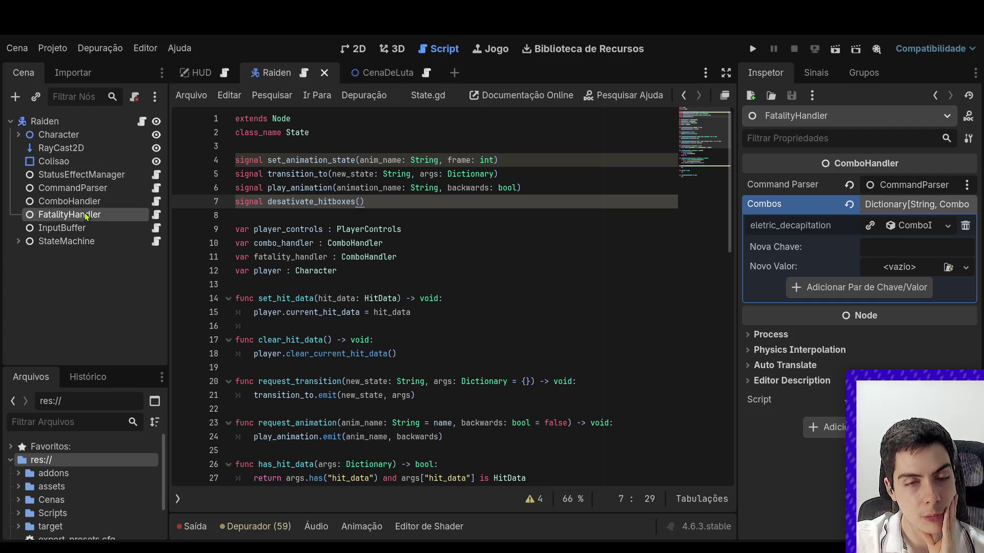
click(96, 225)
click(97, 216)
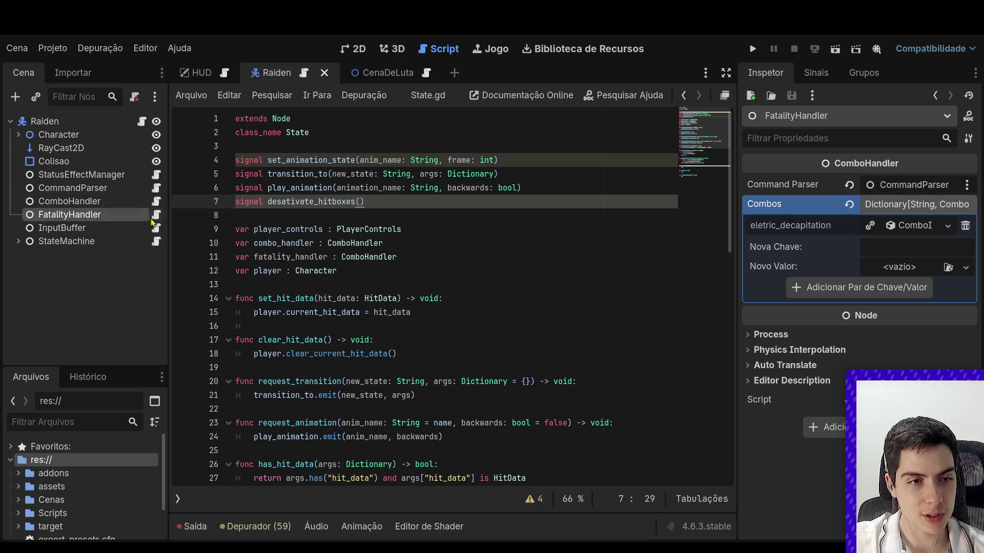
click(156, 241)
Complete line 84 to 'state.fatality_handler = fatality_handler' using autocomplete.
scroll(729, 212, up, 10)
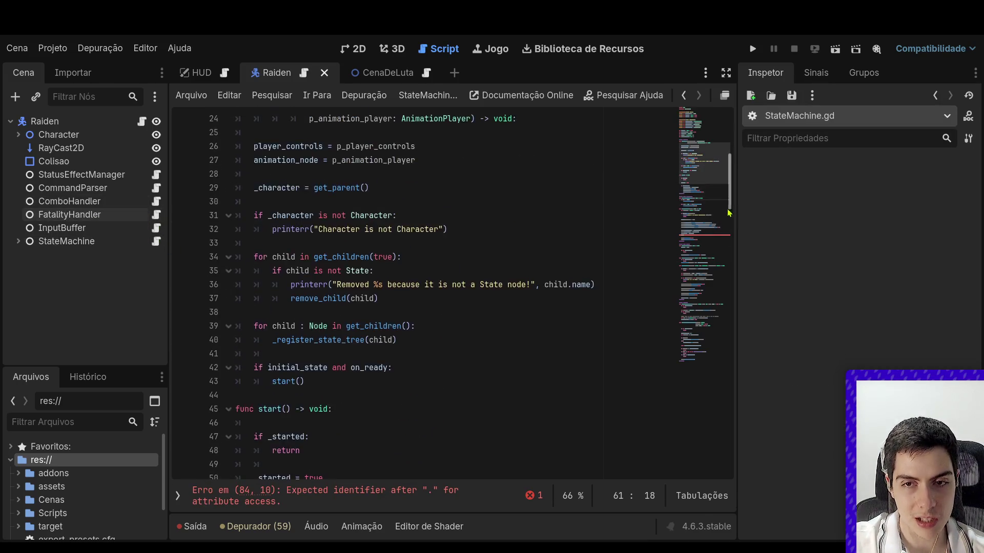
scroll(728, 212, up, 8)
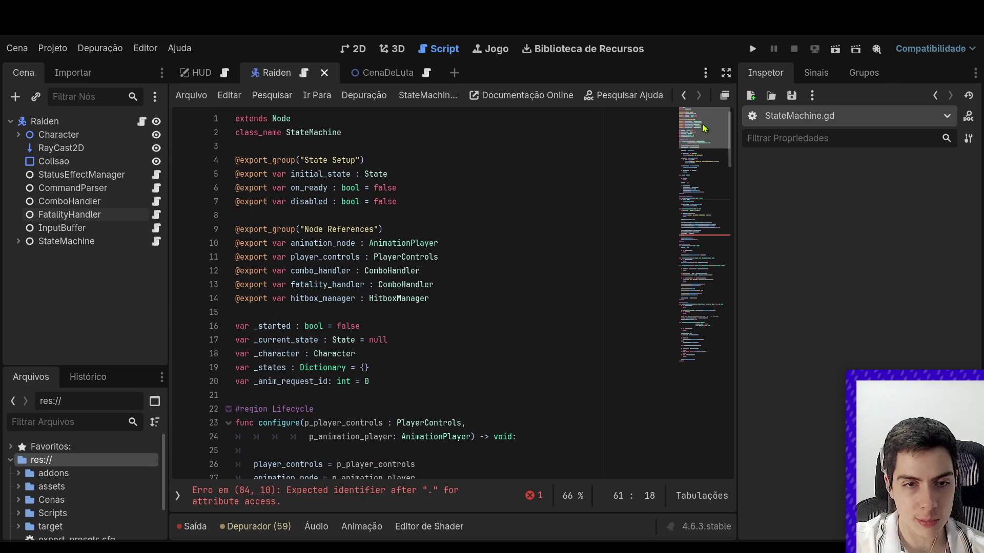
click(369, 499)
click(302, 299)
text(fat)
key(Return)
text(f)
key(Return)
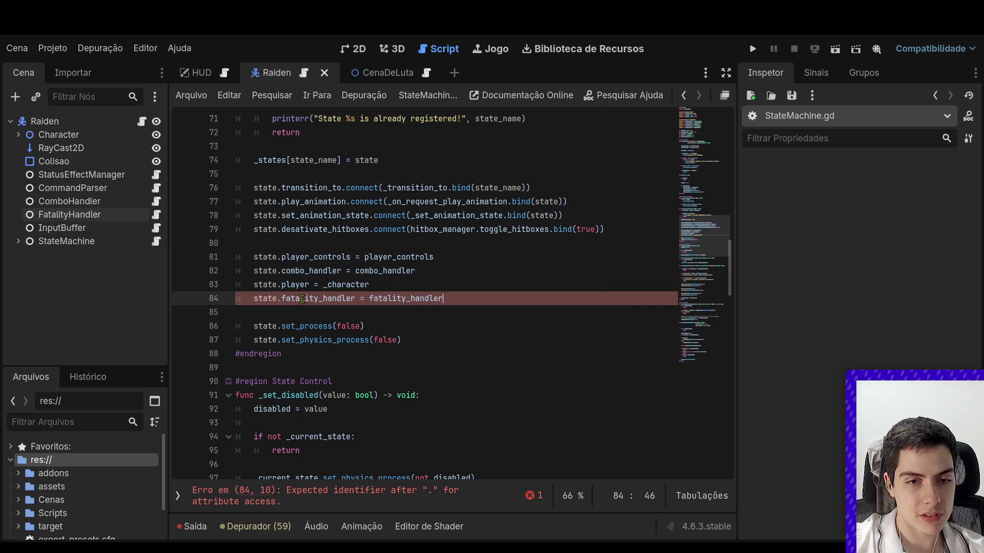
click(486, 256)
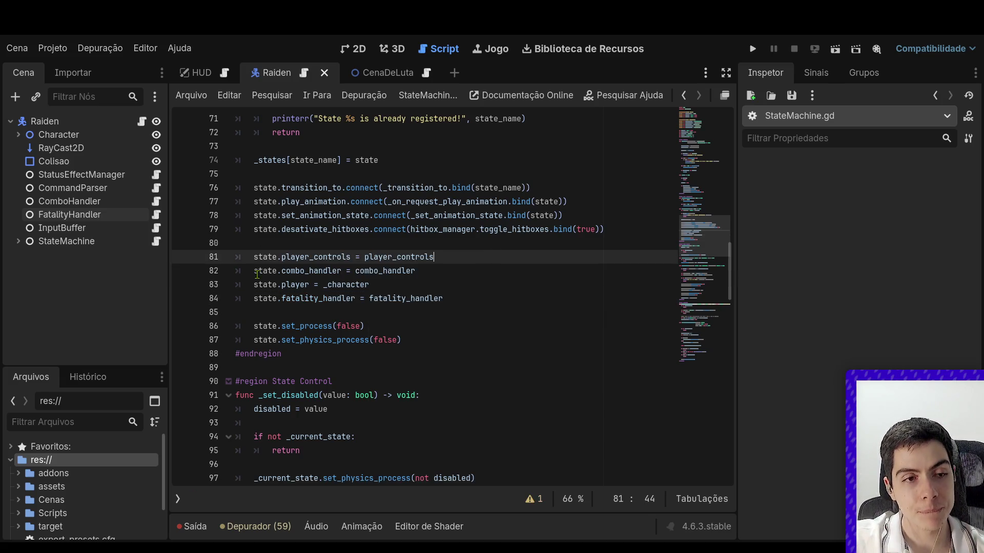
Expand the StateMachine node's states and open the Walk state's script.
scroll(67, 479, down, 2)
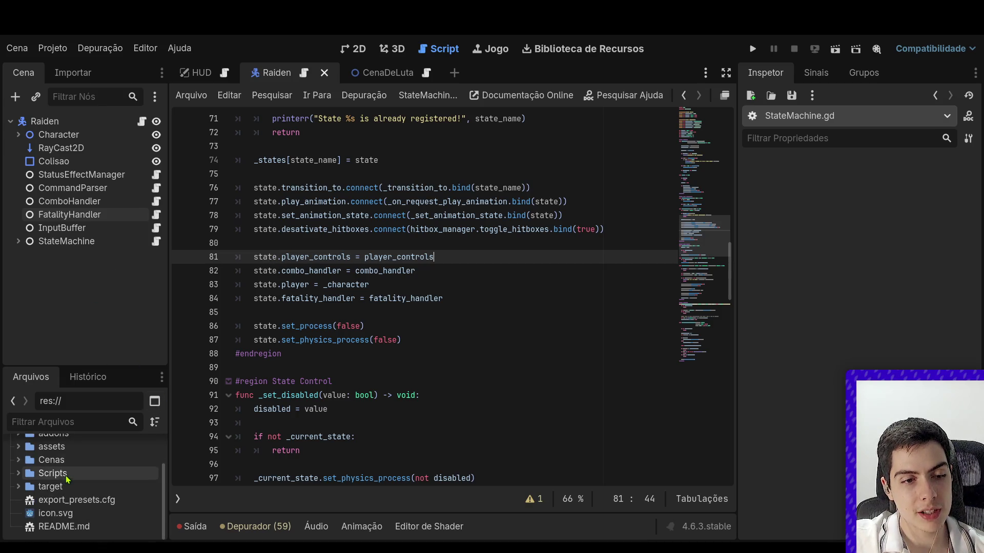
click(19, 461)
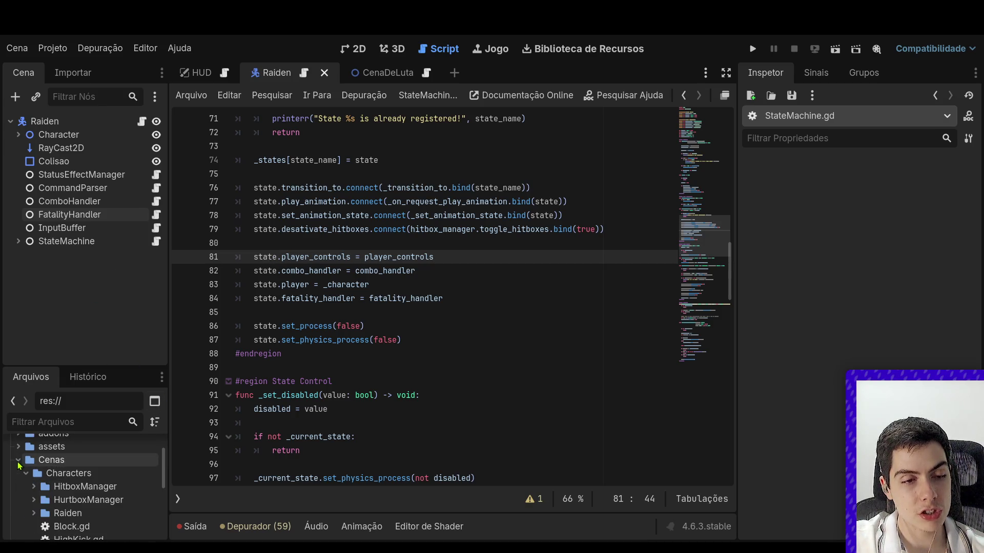
click(25, 473)
click(19, 460)
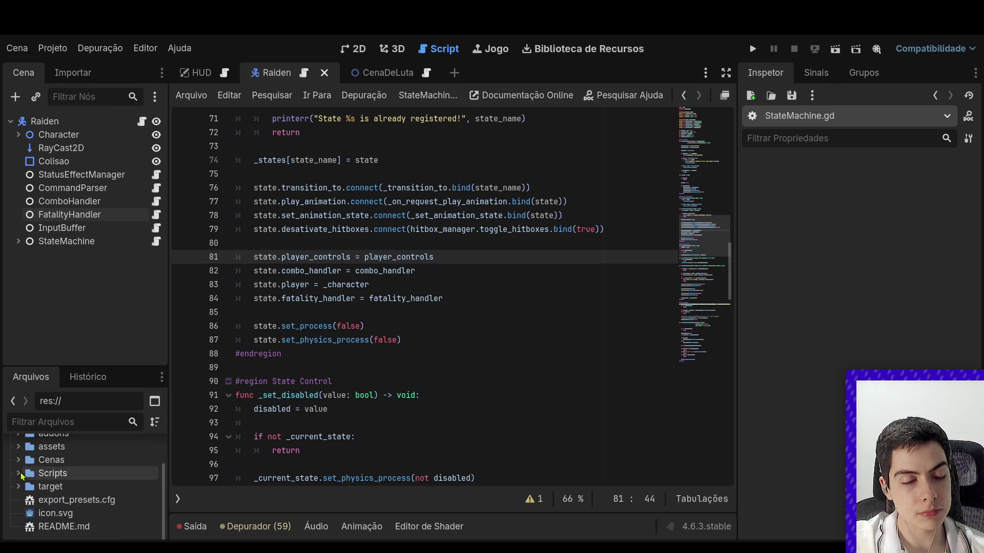
click(21, 474)
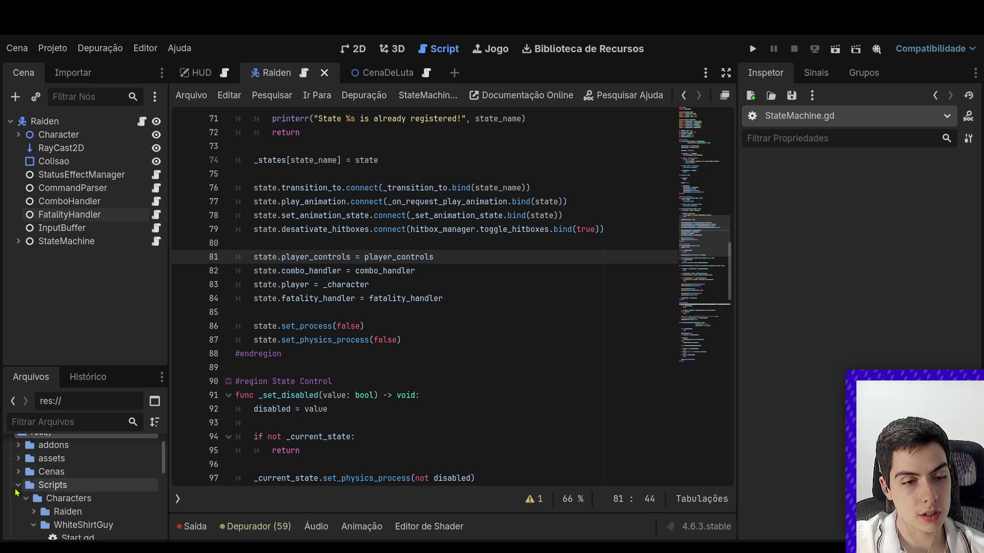
scroll(17, 493, down, 1)
click(26, 487)
click(18, 241)
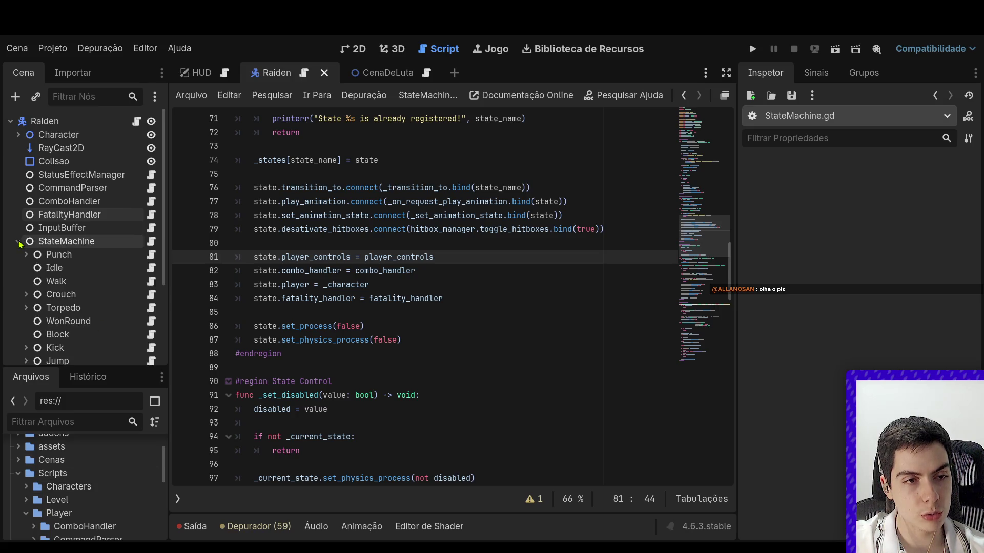
scroll(77, 313, down, 4)
scroll(92, 317, up, 1)
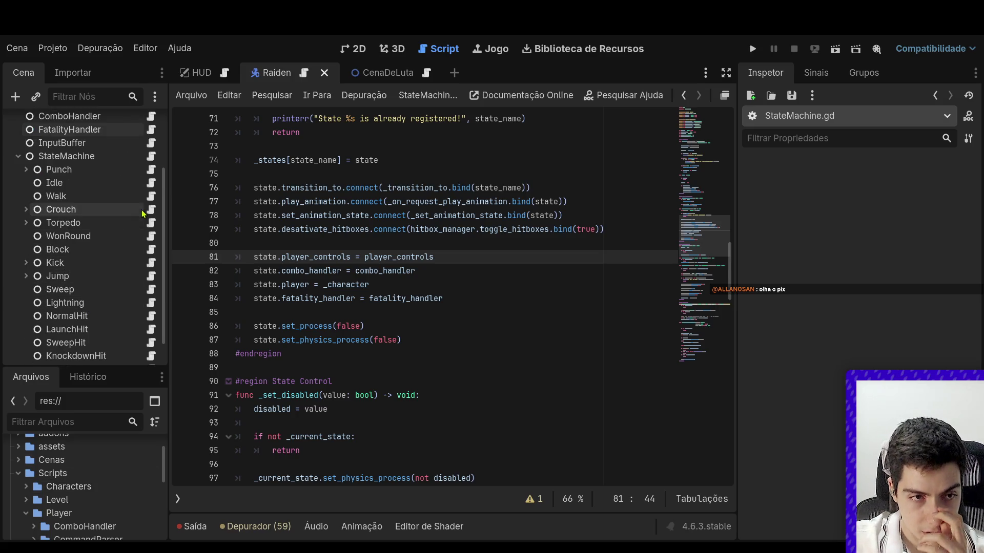
click(151, 196)
scroll(358, 267, up, 2)
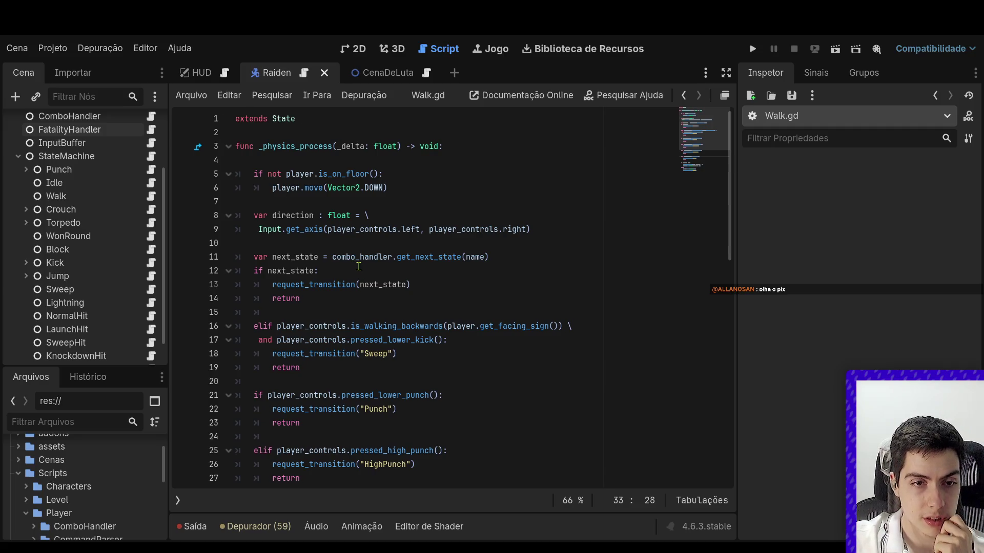
Duplicate Walk.gd's combo check block below itself and rename its variable to next_fatality.
drag(333, 307, 228, 259)
drag(313, 300, 226, 255)
key(ctrl+c)
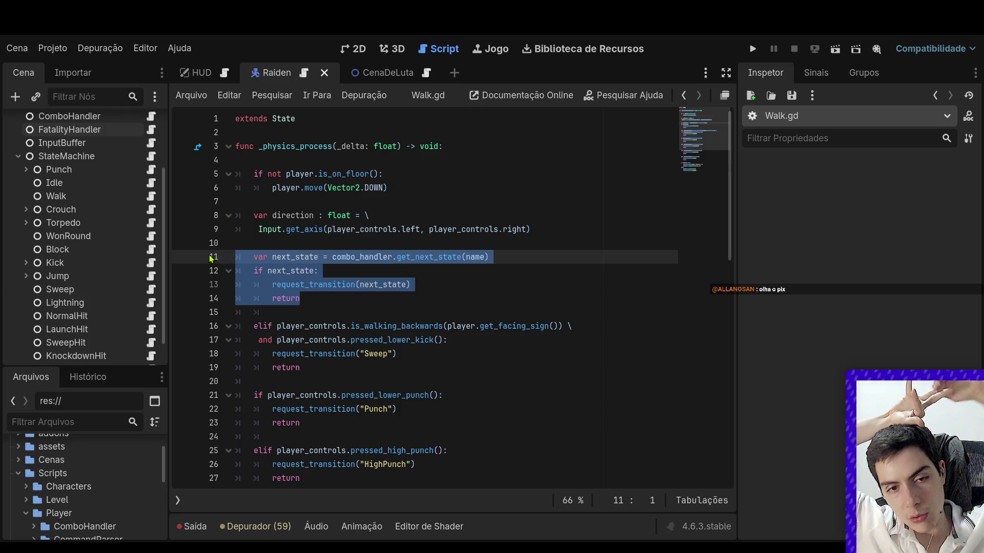
click(316, 298)
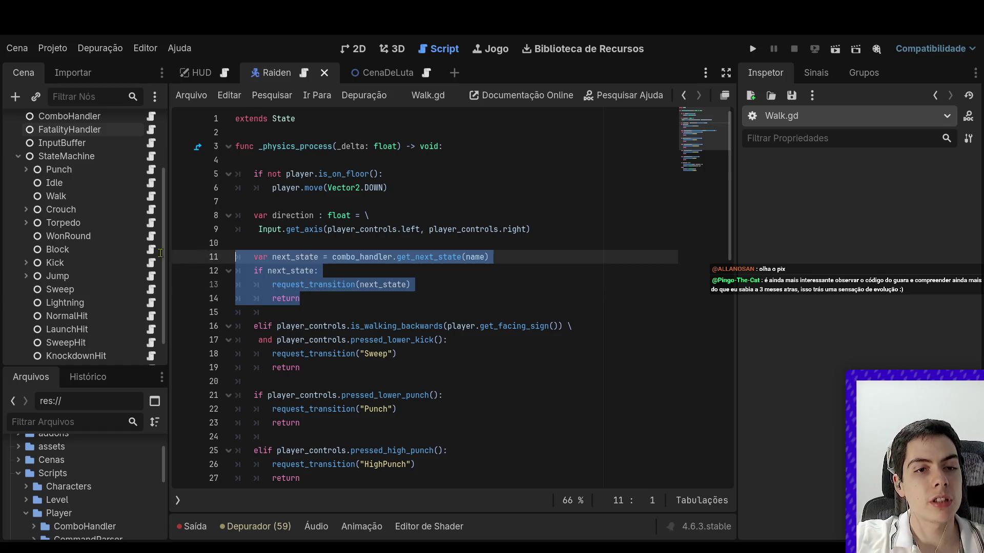
click(315, 299)
key(Return)
key(Return)
key(BackSpace)
key(ctrl+v)
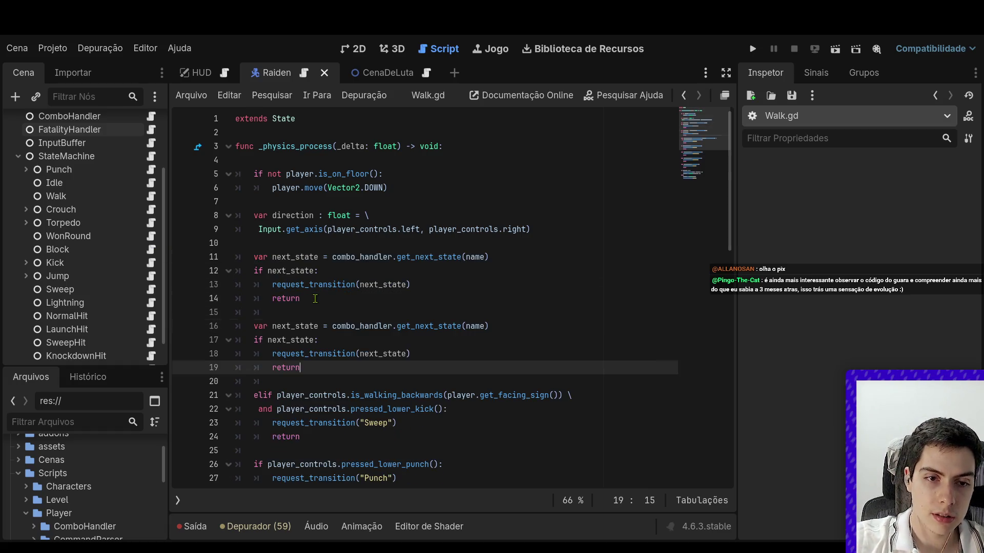
click(318, 326)
key(BackSpace)
key(BackSpace)
key(BackSpace)
text(fatal)
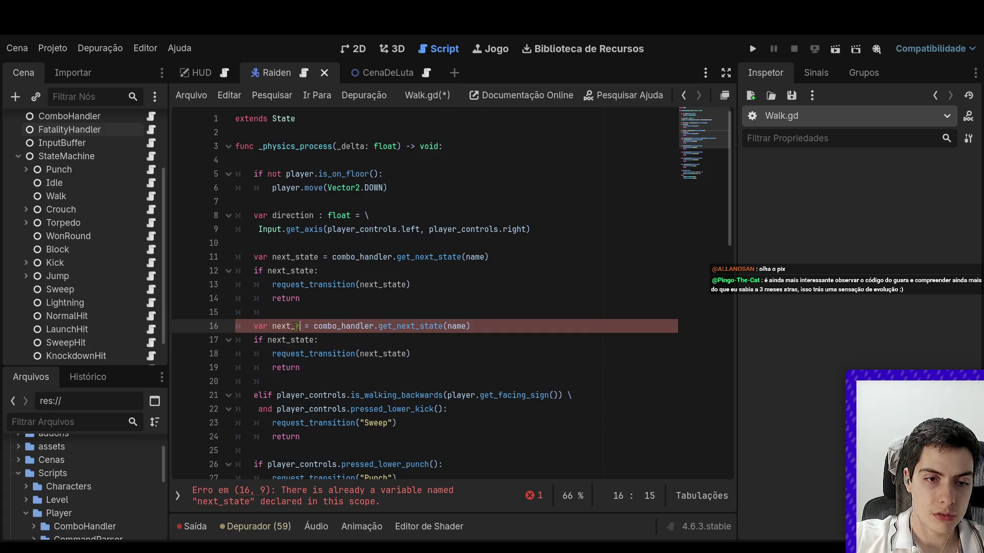
text(ity)
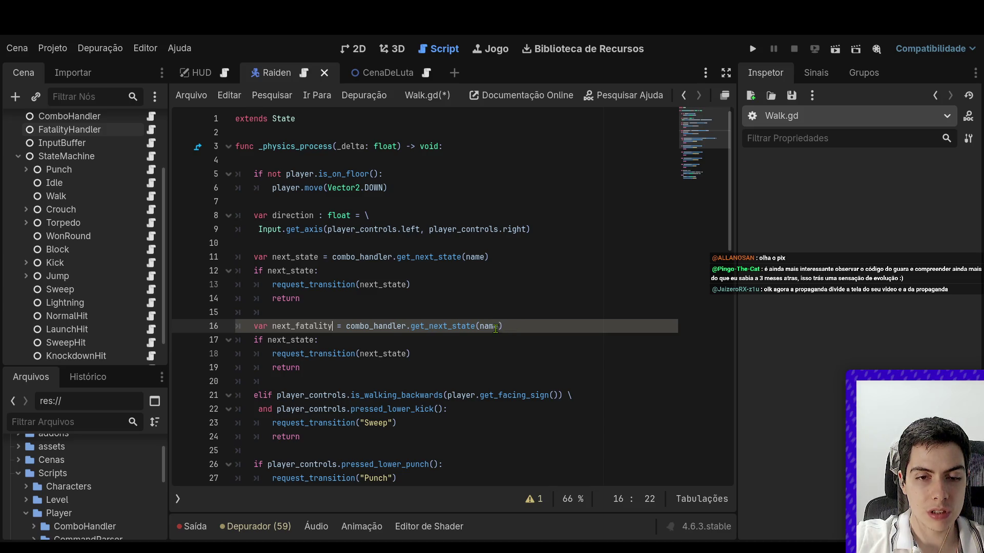
Make the copy call fatality_handler.get_next_state(name) and use next_fatality in its condition and transition.
double_click(495, 326)
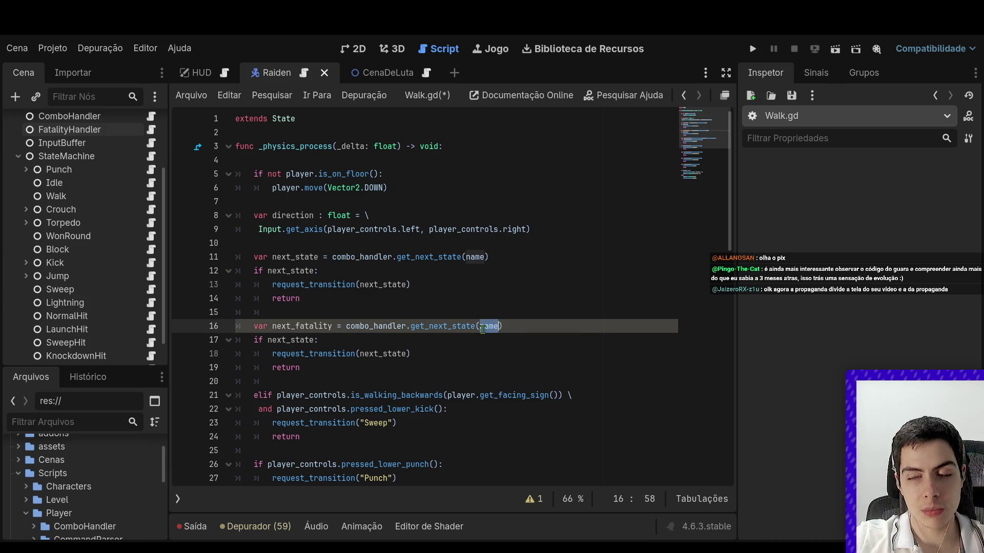
double_click(368, 326)
text(fata)
key(Return)
double_click(302, 326)
key(ctrl+c)
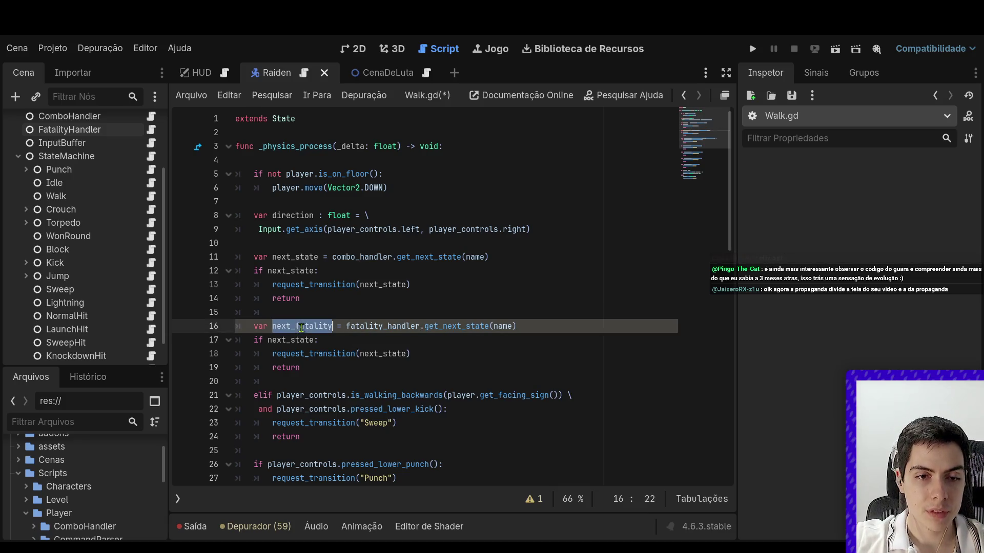
double_click(291, 340)
key(ctrl+v)
double_click(371, 355)
key(ctrl+v)
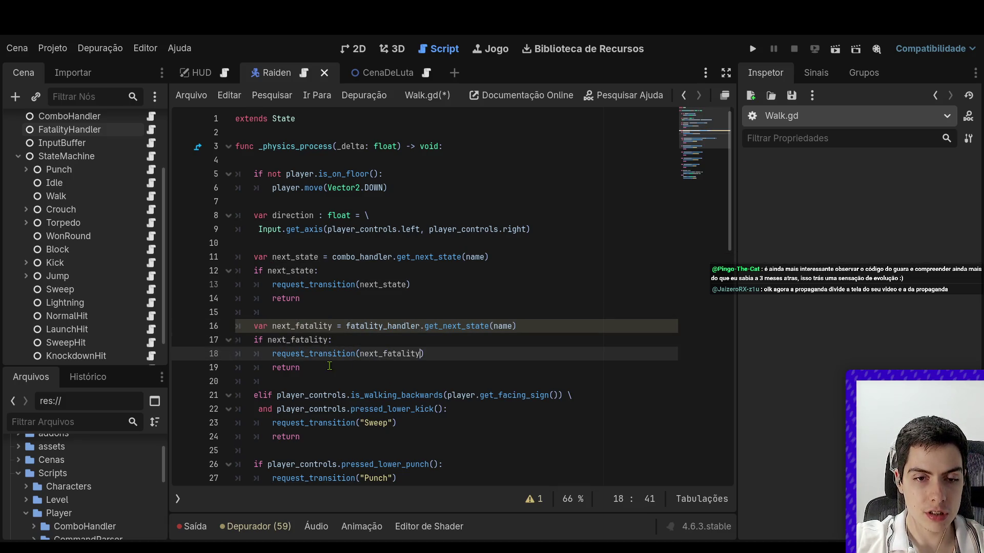
drag(333, 375, 178, 325)
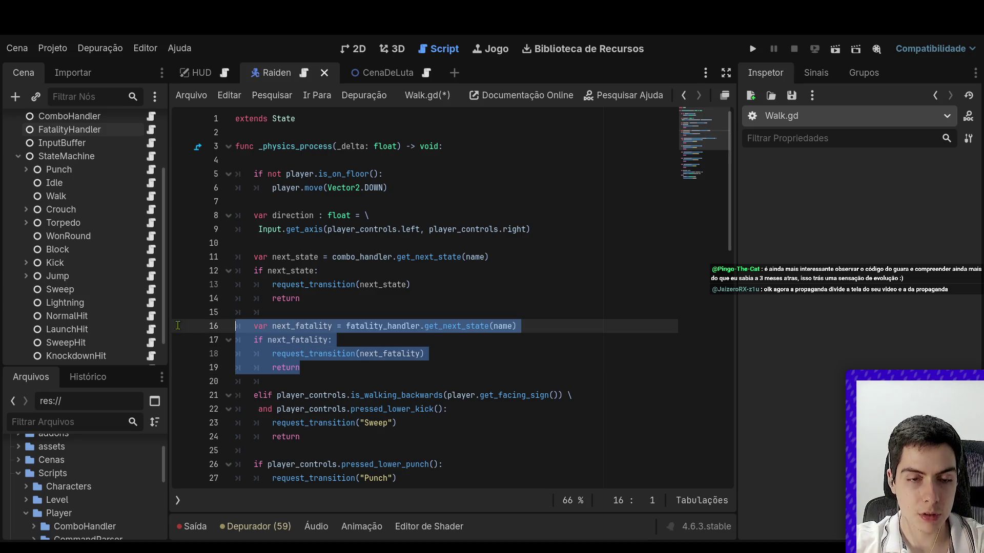
click(441, 301)
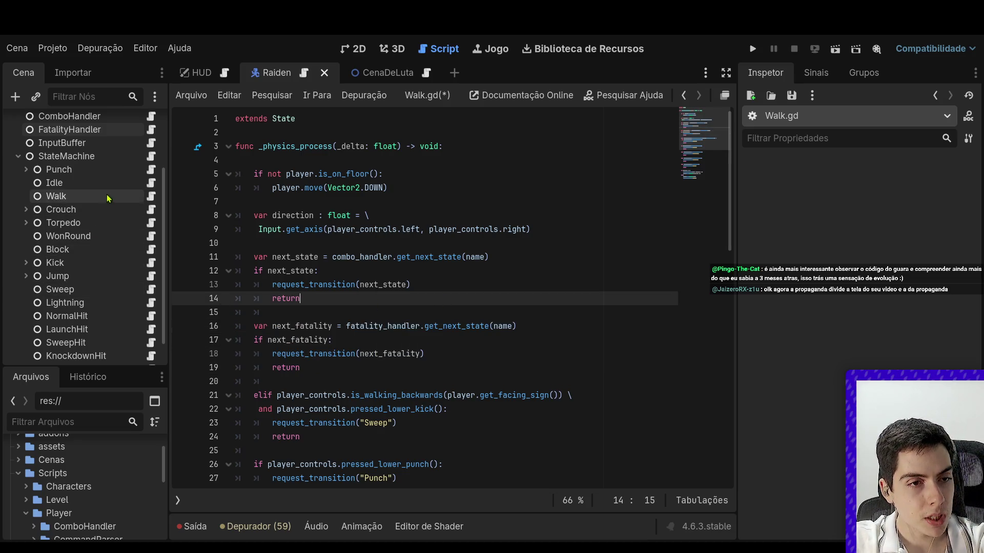
click(152, 183)
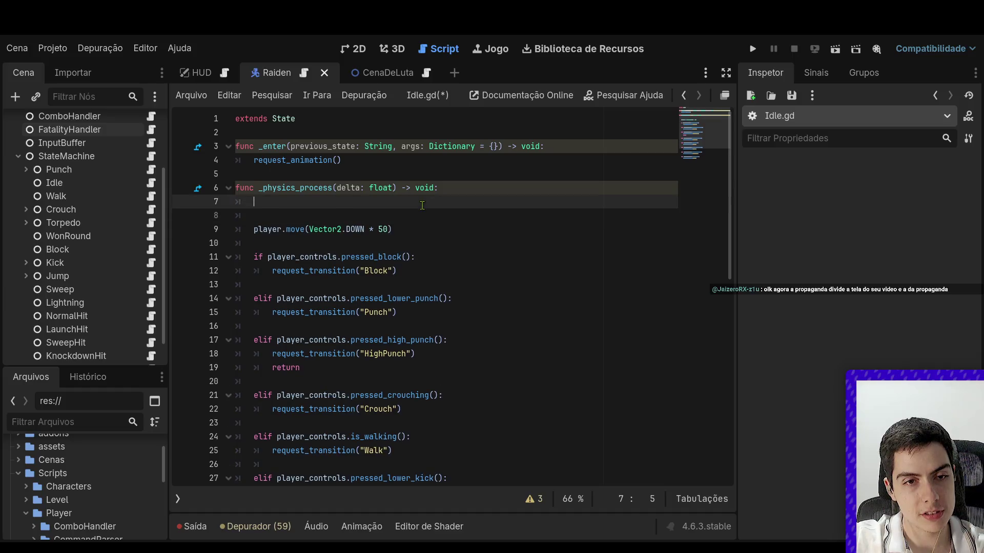
Paste the next_fatality check at the start of Idle's _physics_process and save.
click(425, 215)
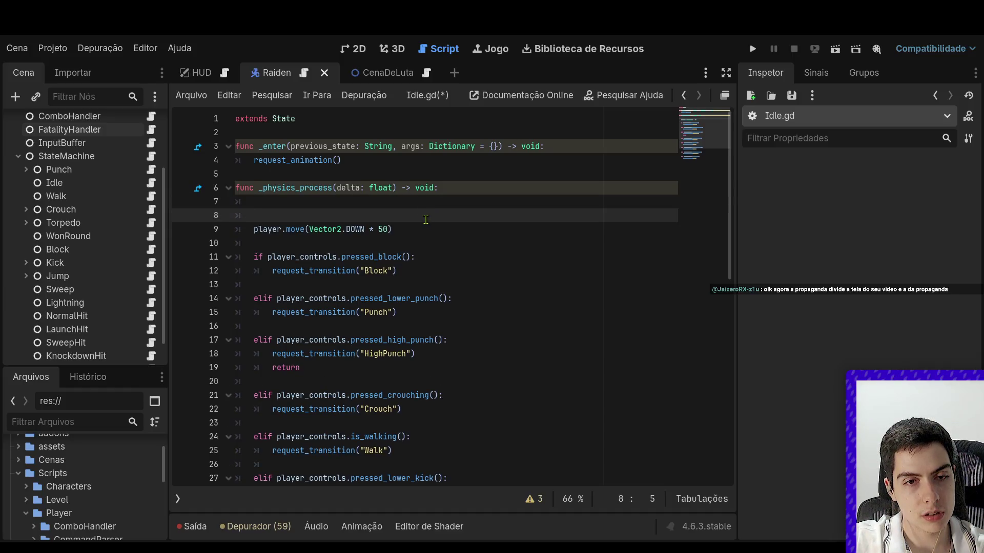
key(Return)
key(Up)
key(BackSpace)
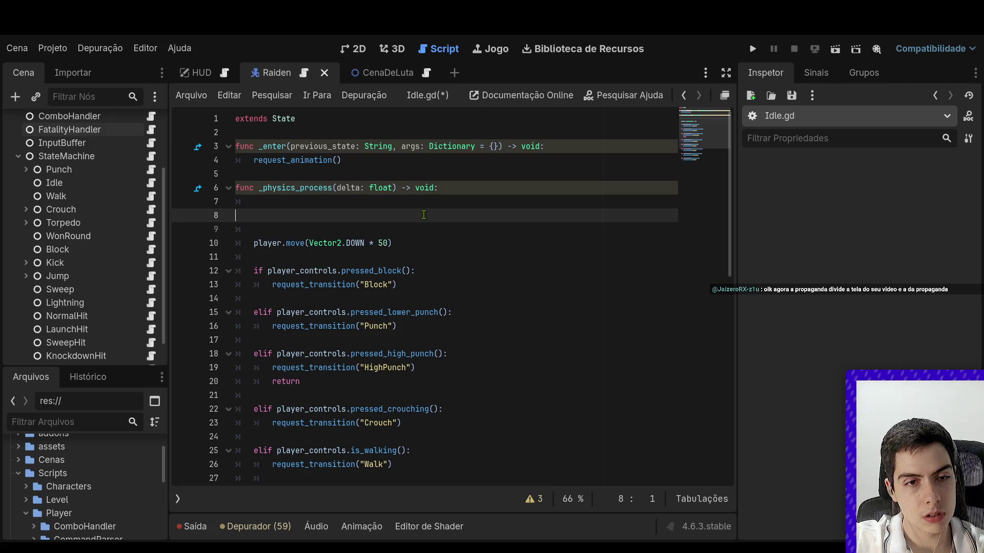
key(ctrl+v)
key(ctrl+s)
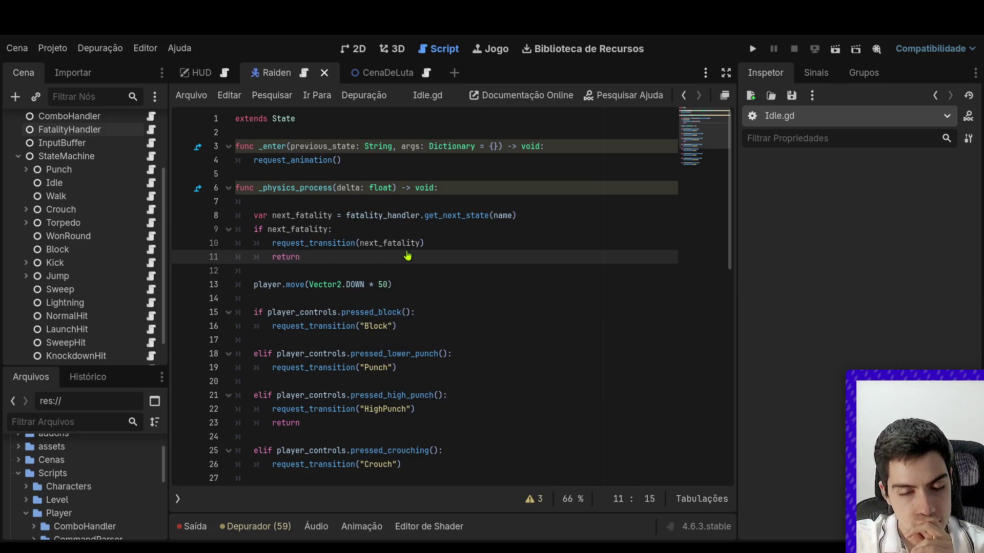
click(406, 243)
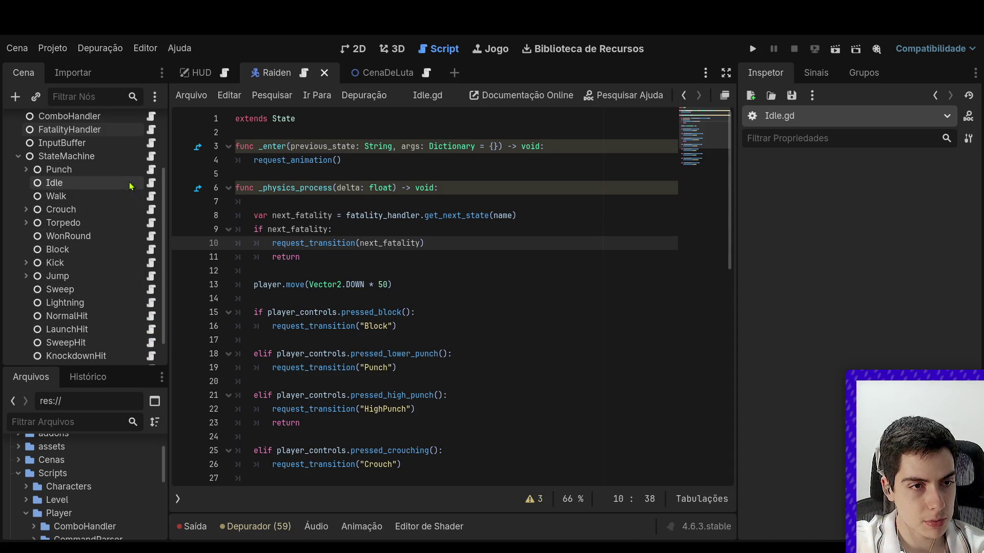
Paste the next_fatality check into HighPunch's _physics_process, save, then open State.gd.
click(26, 169)
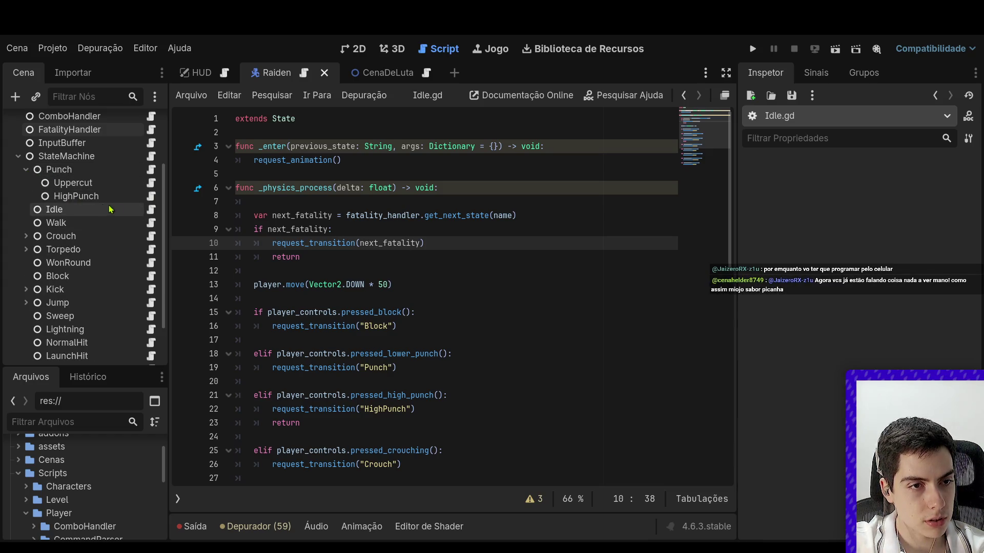
click(151, 196)
click(490, 224)
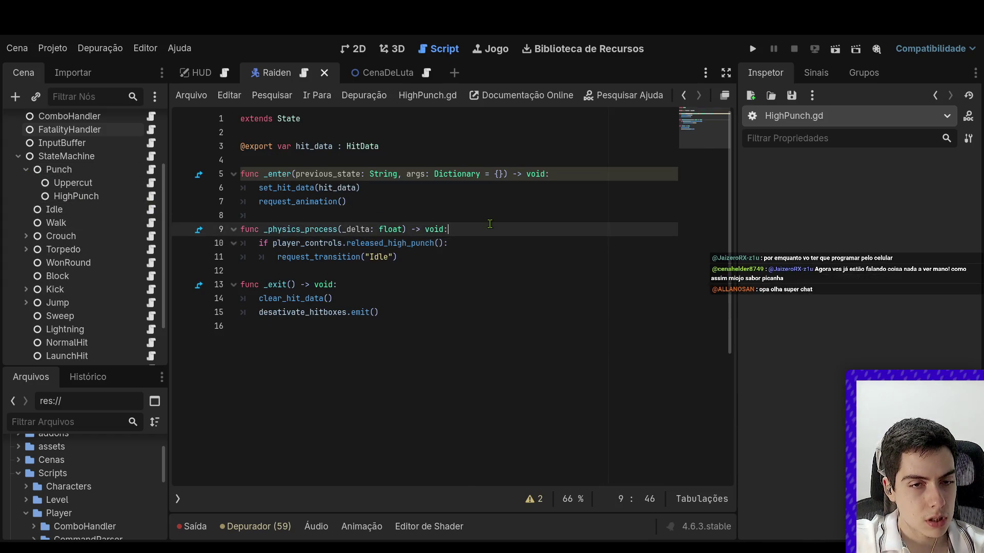
key(Return)
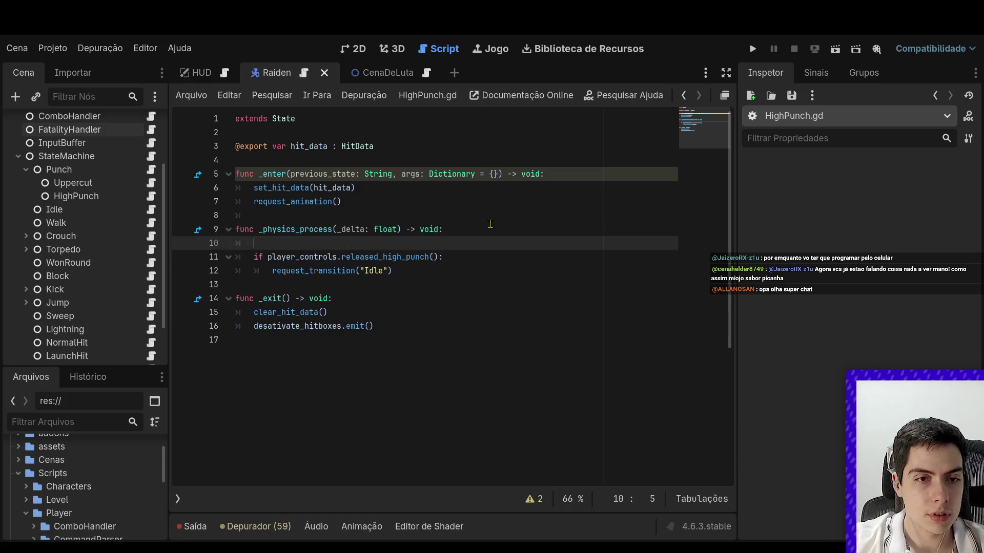
key(Return)
key(Return)
key(Up)
key(ctrl+v)
key(ctrl+s)
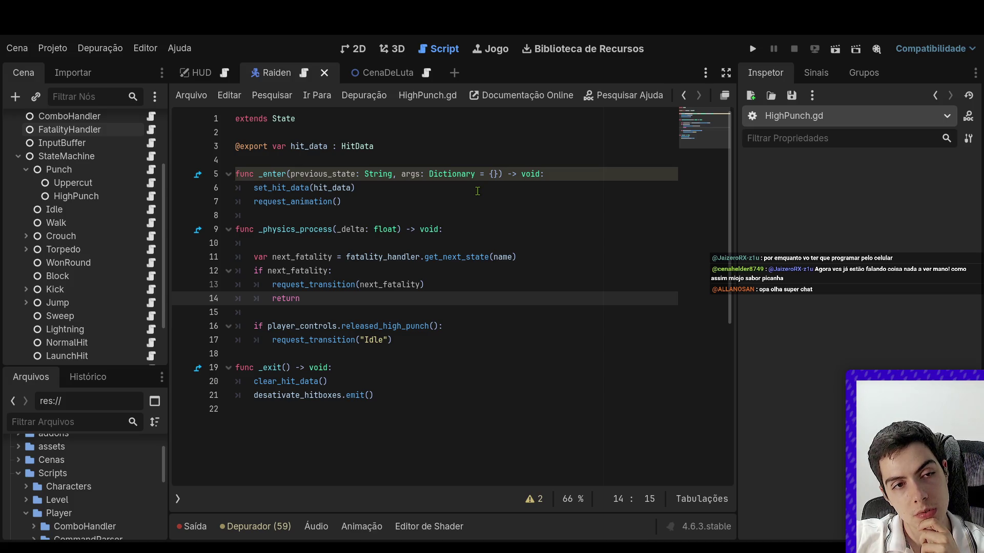
scroll(77, 154, up, 3)
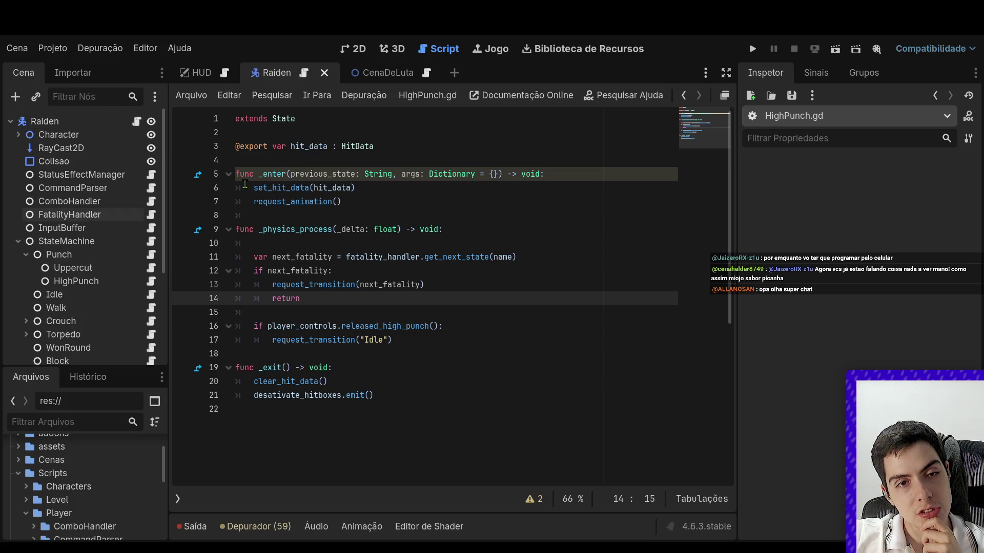
ctrl+click(283, 119)
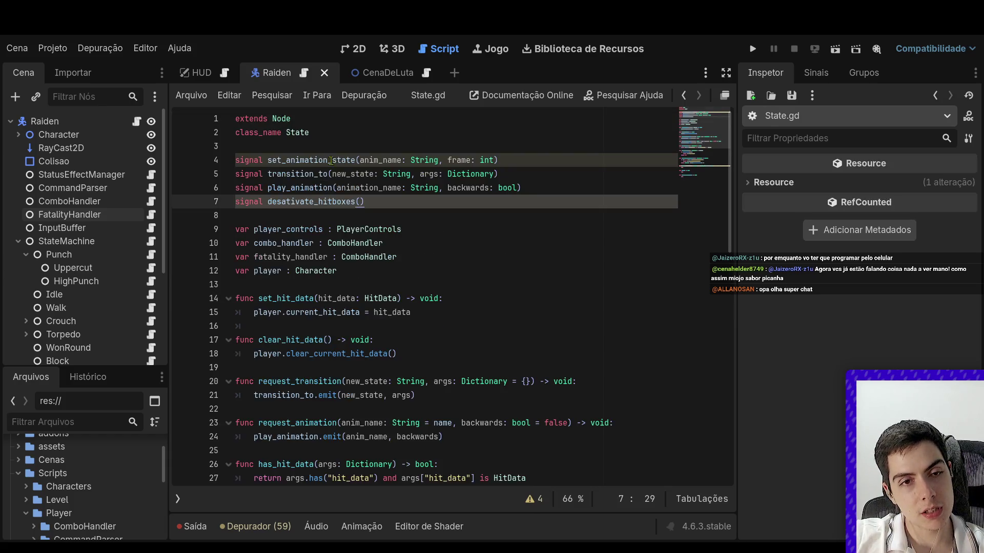
Add a request_fatality(fatality_name: String) -> void function stub after request_transition.
scroll(330, 160, down, 7)
click(287, 272)
scroll(287, 274, up, 4)
click(292, 286)
key(Return)
key(Return)
text(unc request_)
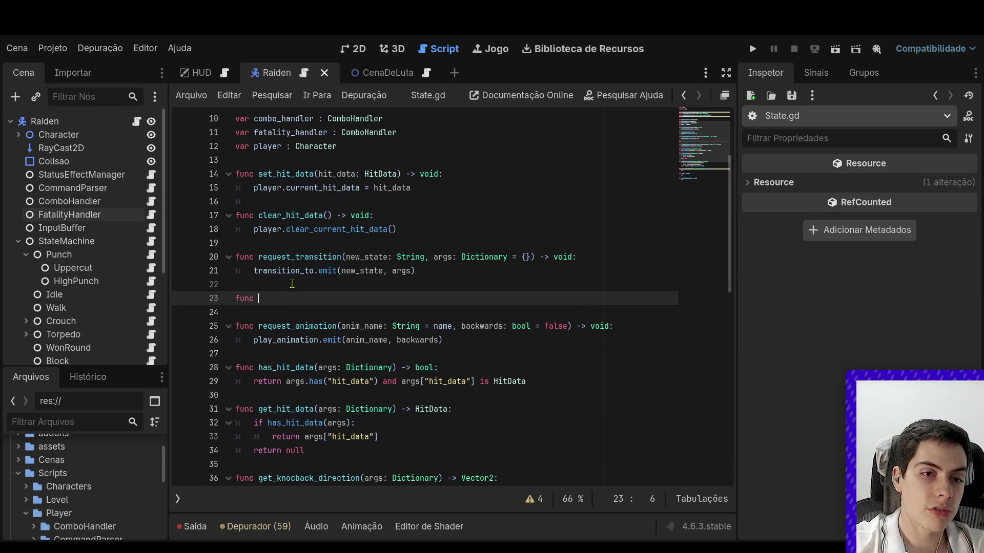
text(fatality())
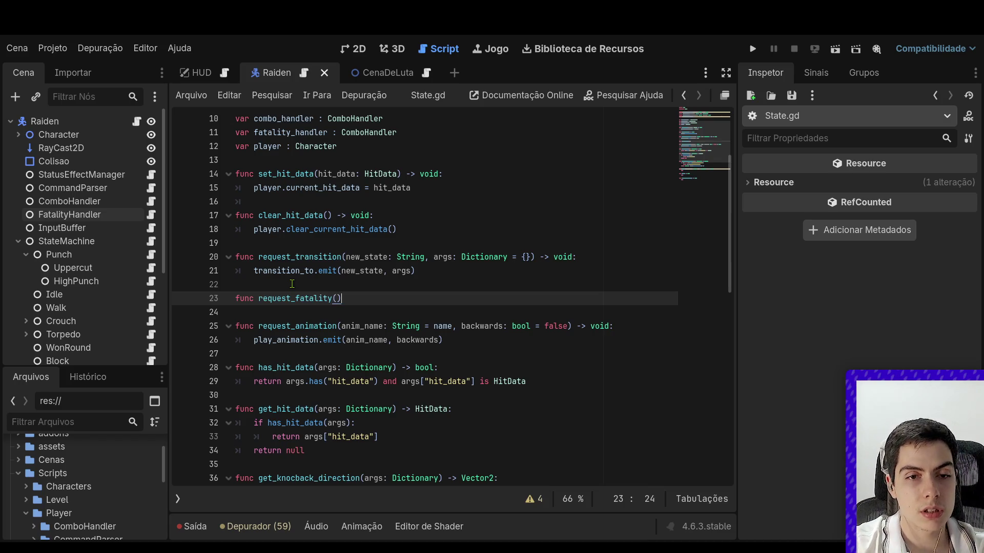
key(BackSpace)
text(fatality_nam)
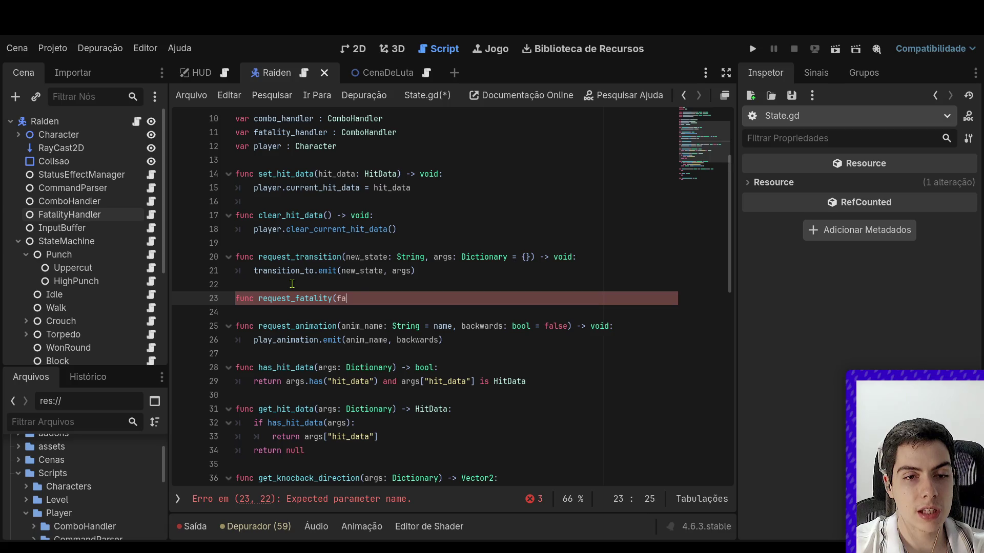
text( String) -)
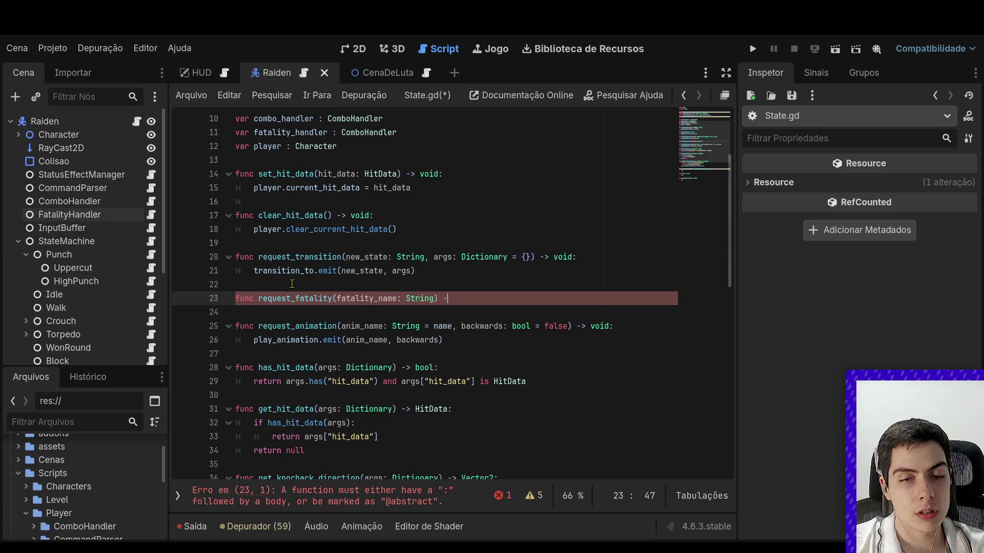
text( void:)
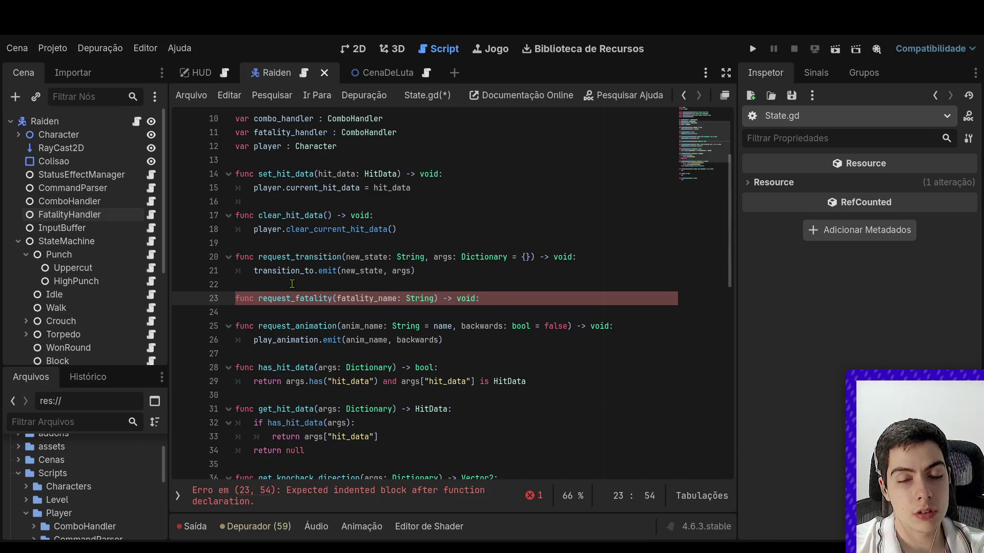
text(:)
key(Return)
text(ss)
key(BackSpace)
key(BackSpace)
key(BackSpace)
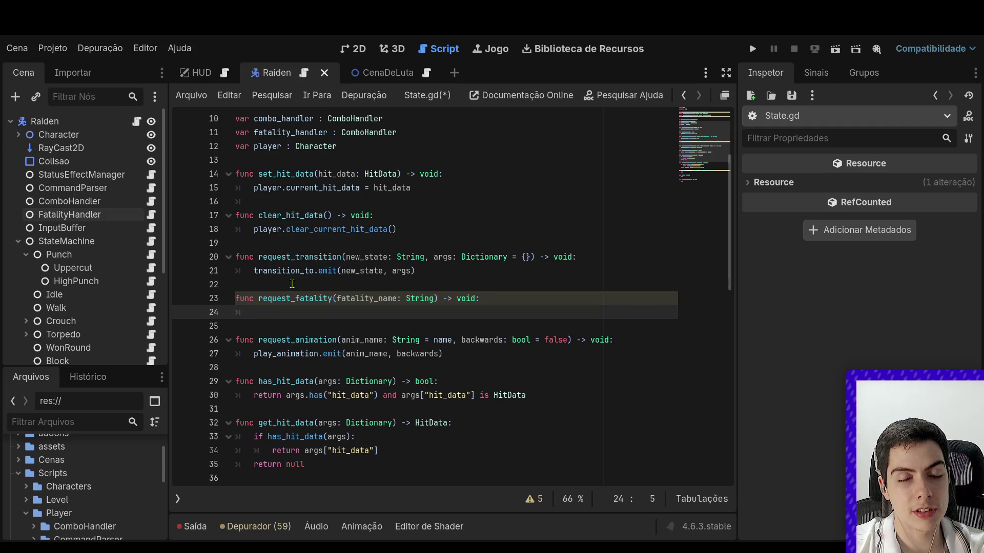
Declare signal fatality_requested(fatality: String) on a new line after the transition_to signal.
scroll(292, 284, up, 3)
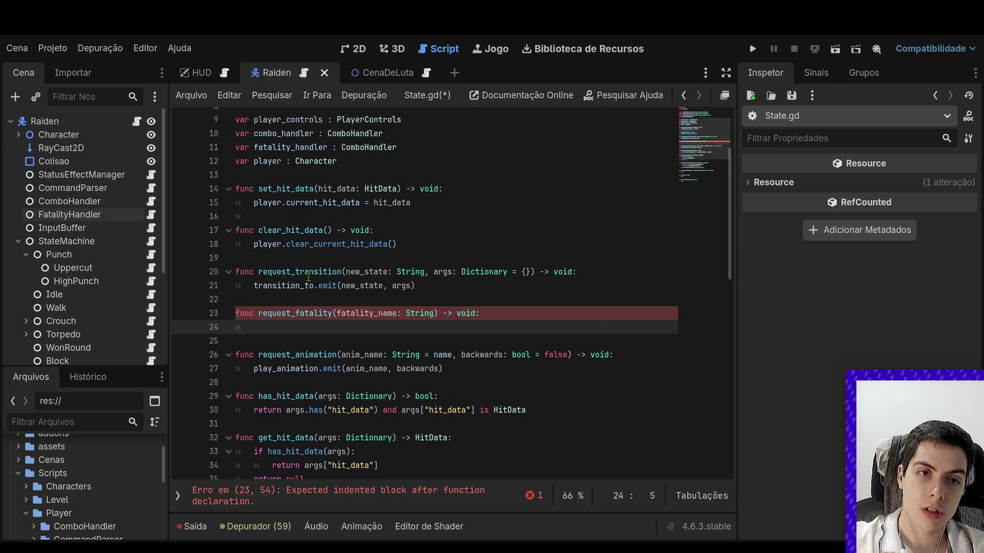
click(547, 177)
key(Return)
text(signal player_input)
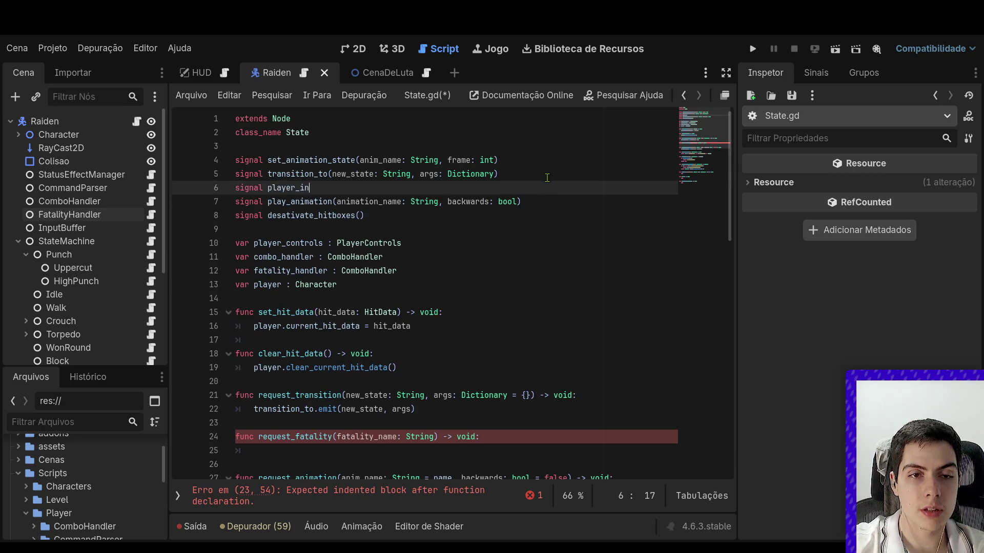
key(BackSpace)
key(BackSpace)
key(BackSpace)
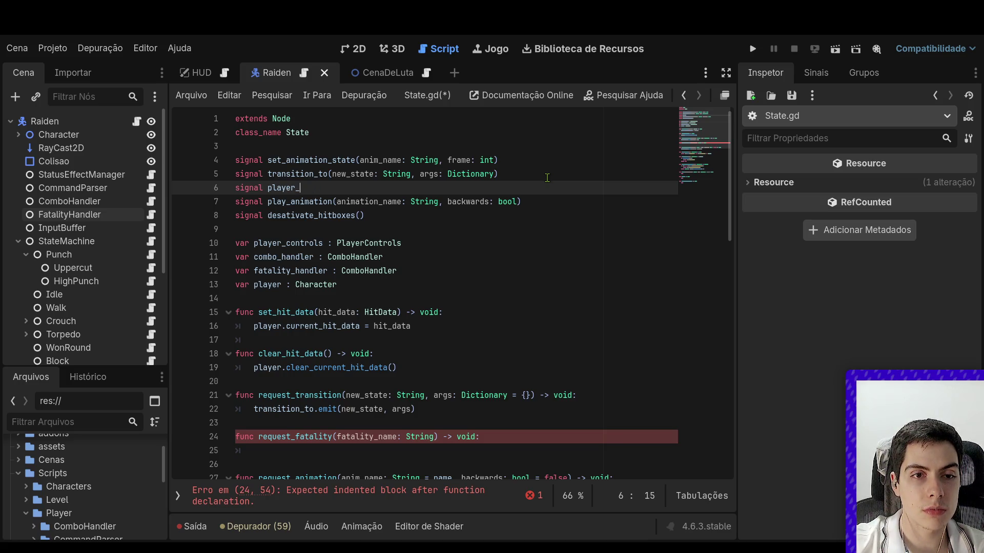
key(BackSpace)
key(BackSpace)
key(BackSpace)
text(fatality_)
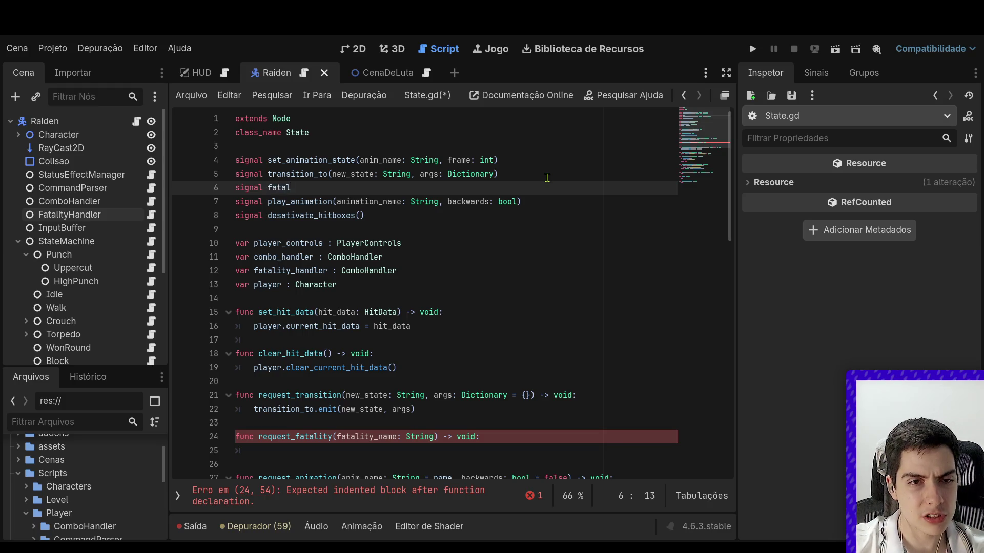
text(requese)
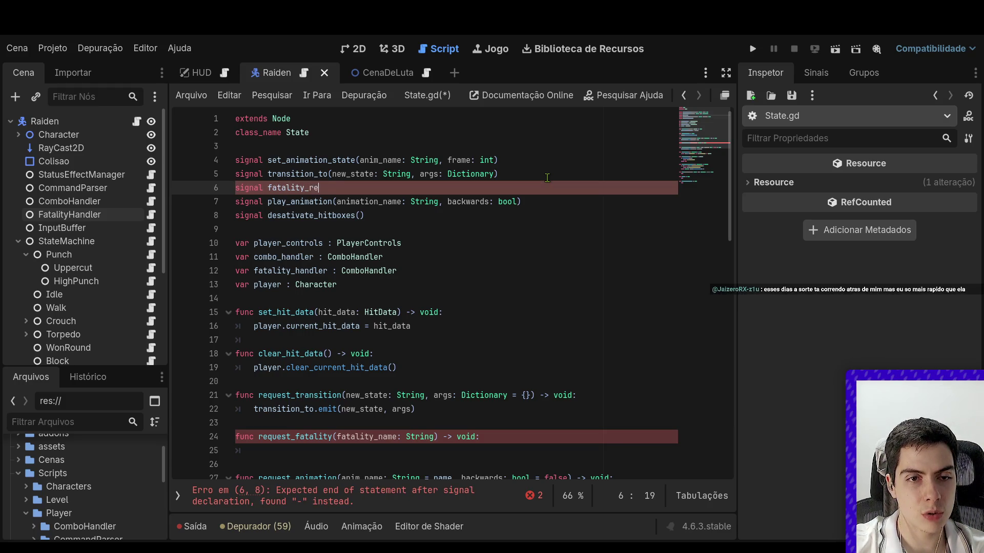
key(BackSpace)
text(ted(fa)
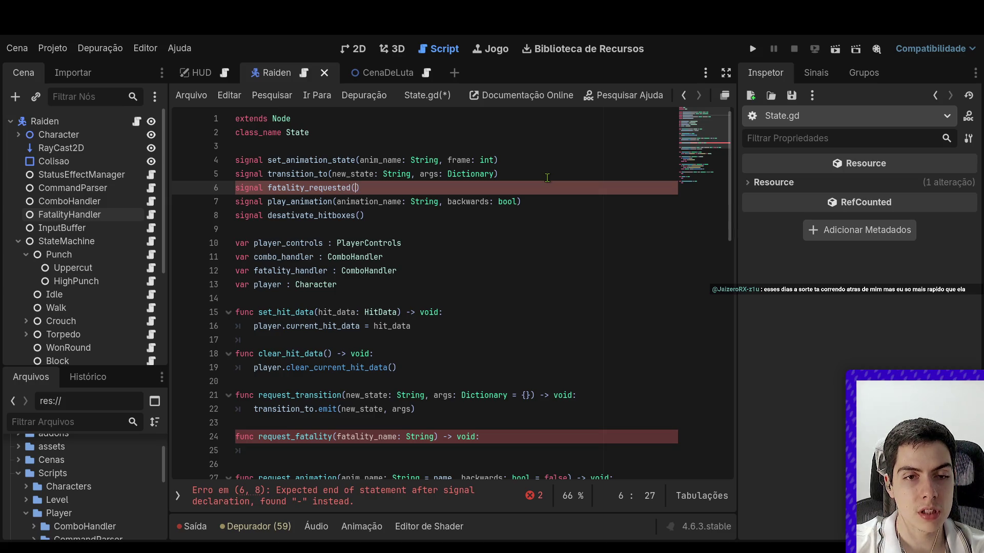
text(tality: Str)
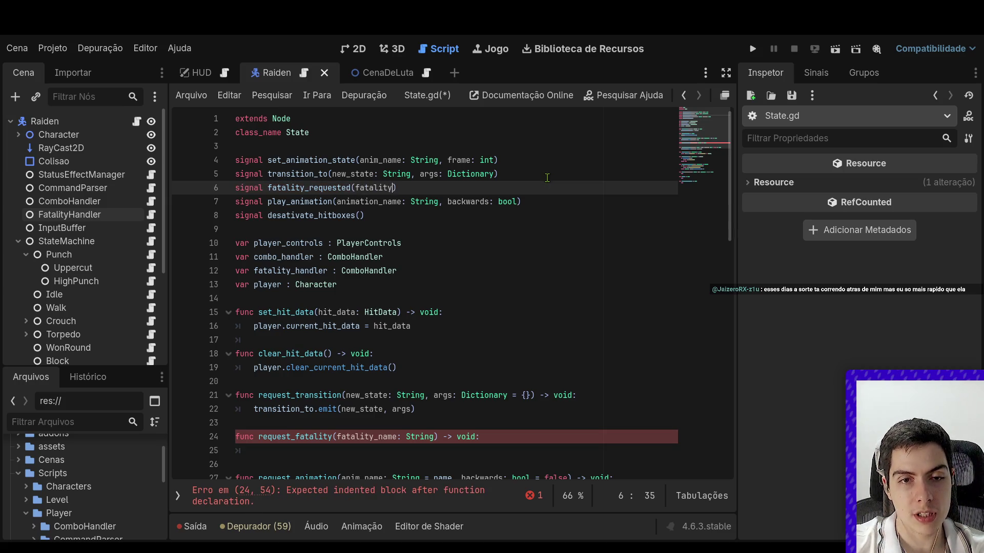
text(ing)
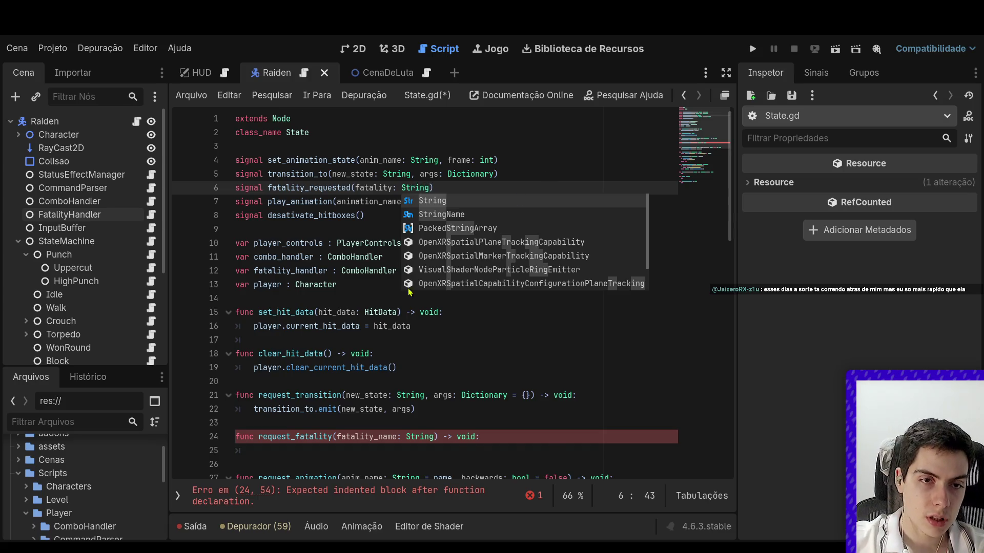
scroll(359, 359, down, 1)
click(349, 409)
scroll(349, 409, up, 1)
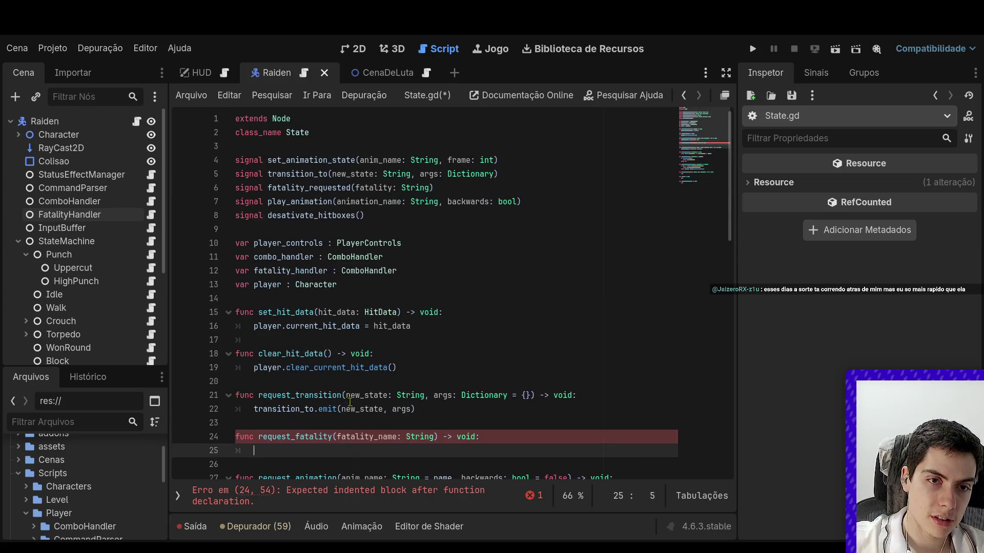
click(346, 290)
click(300, 286)
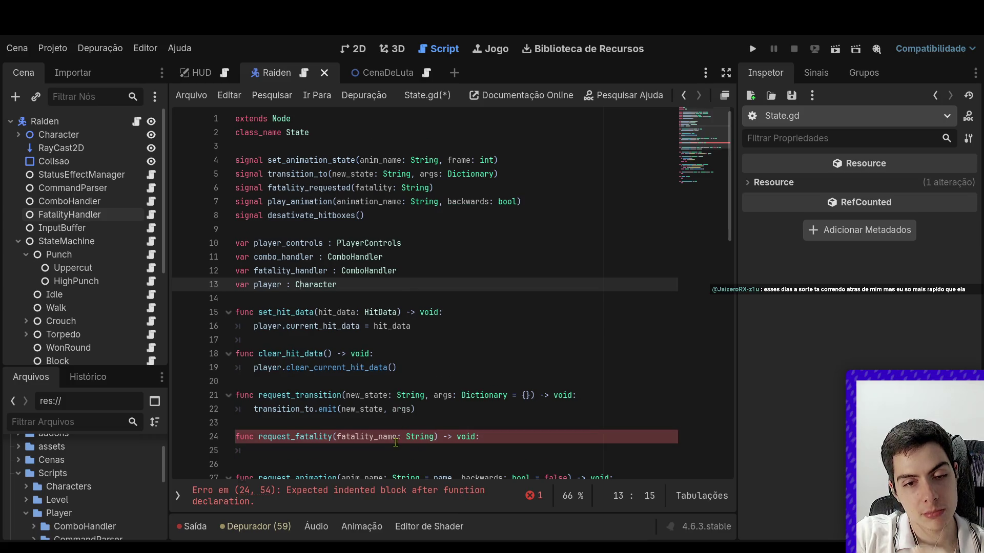
scroll(396, 442, down, 2)
click(367, 367)
Give request_fatality a 'pass' body with a Portuguese TODO comment about fatality input.
key(BackSpace)
text(pass #TODO: )
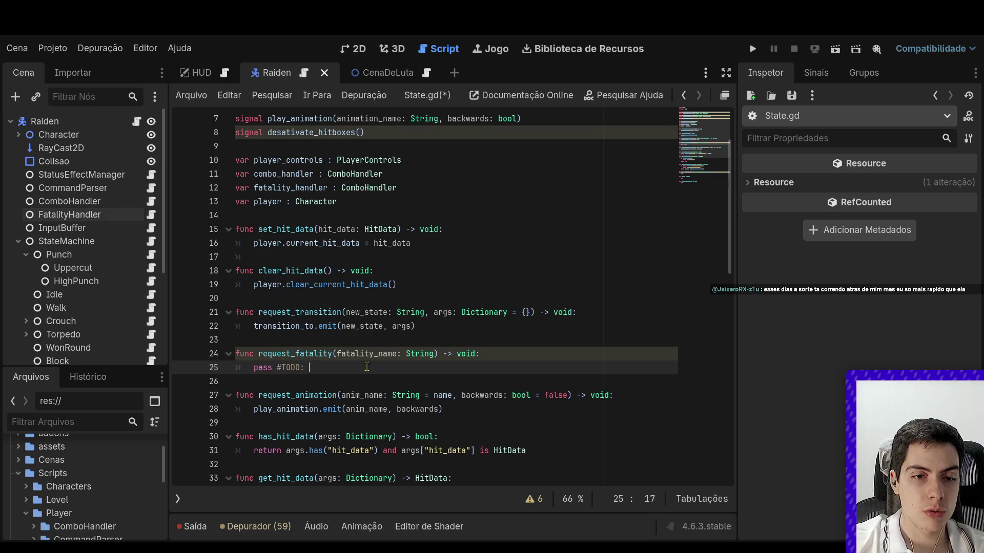
text(verificar se a fase)
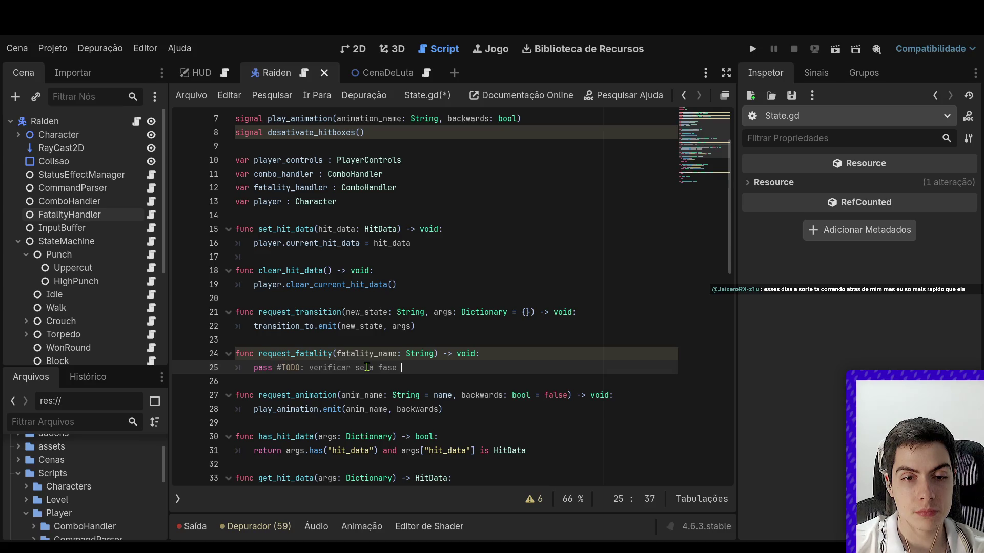
key(BackSpace)
key(BackSpace)
key(BackSpace)
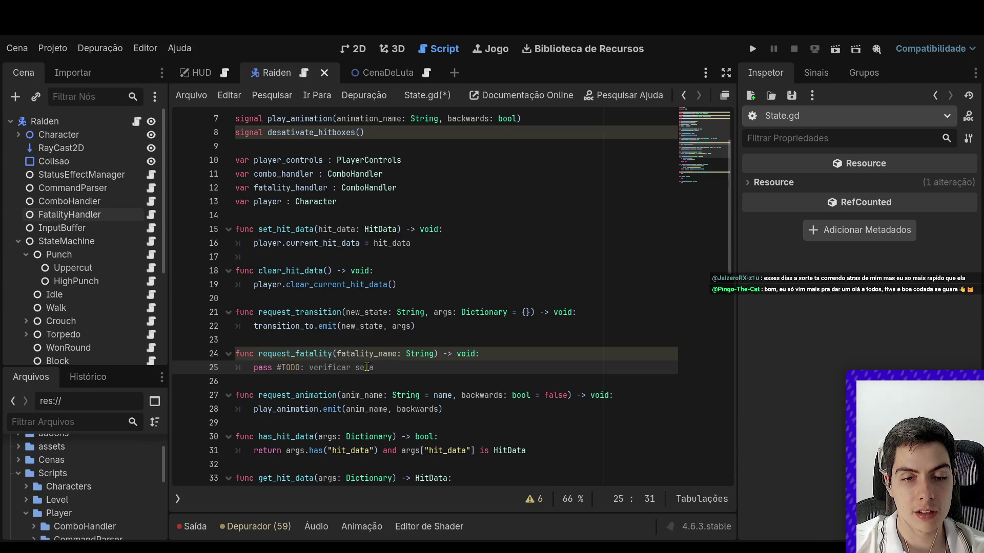
text(pode haver imp)
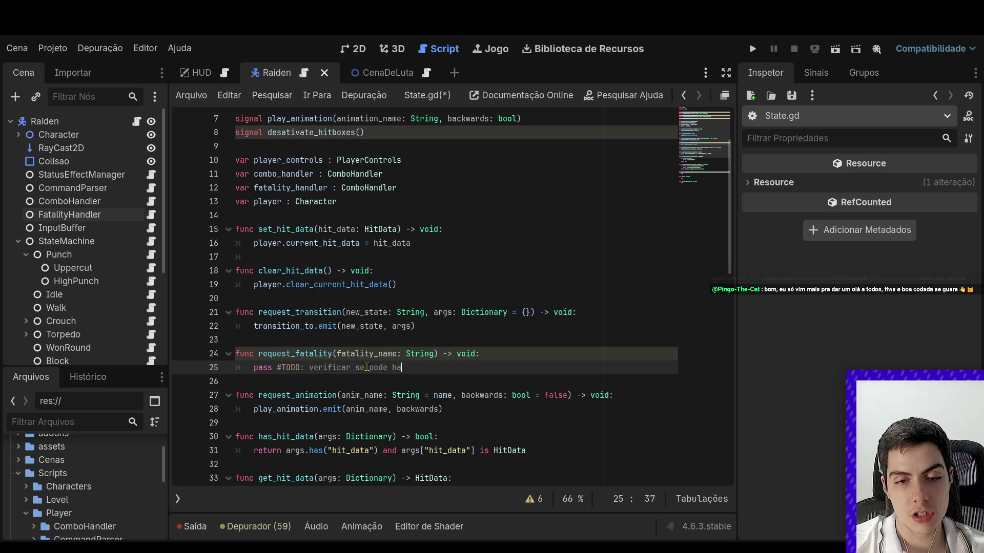
key(BackSpace)
key(BackSpace)
key(BackSpace)
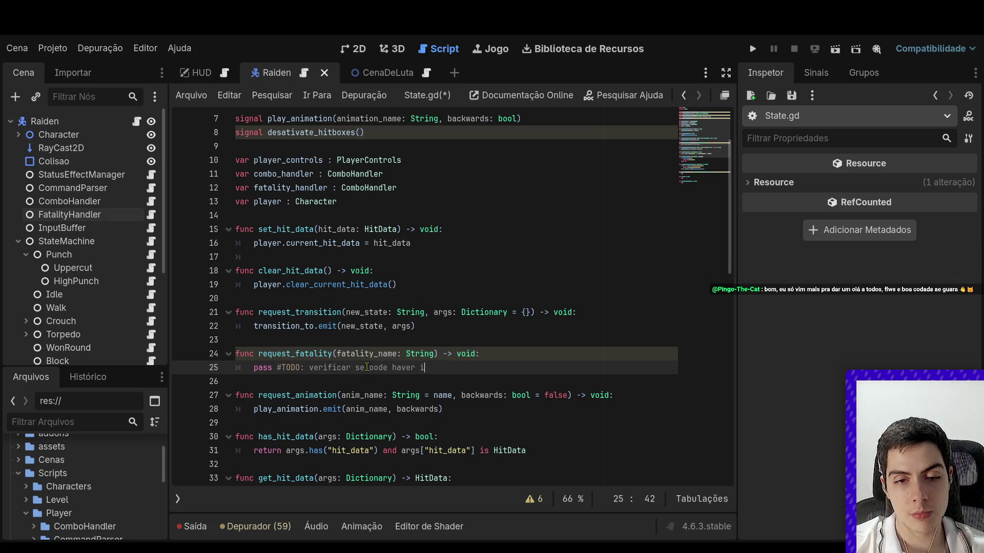
text(ut do fatality)
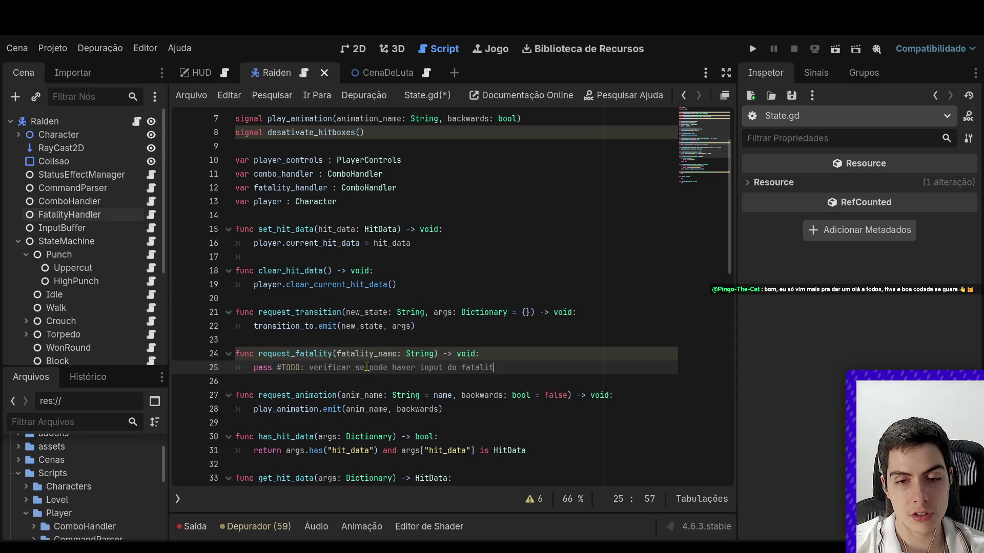
Add print("fatality: ", fatality_name) above the pass line in request_fatality.
click(495, 354)
key(Return)
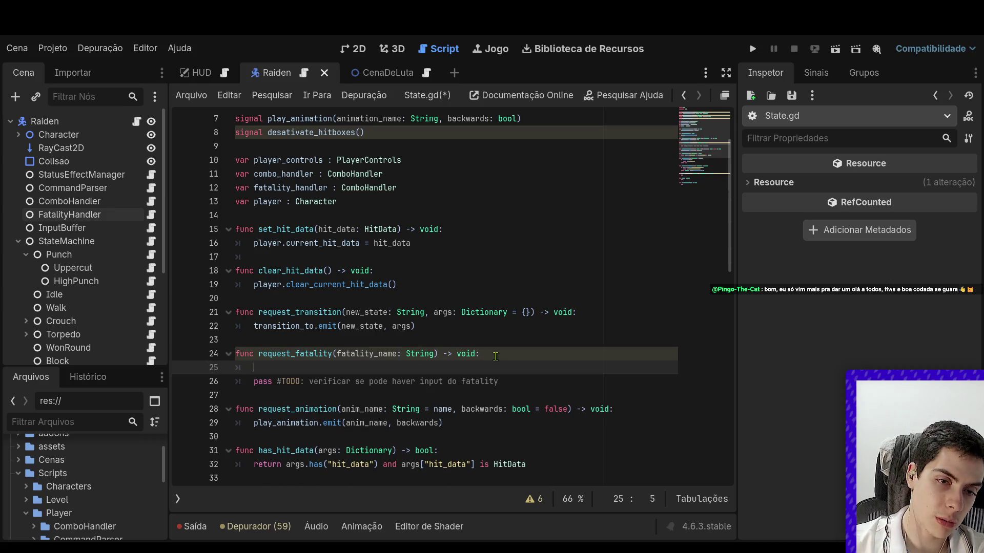
key(BackSpace)
text(rint()
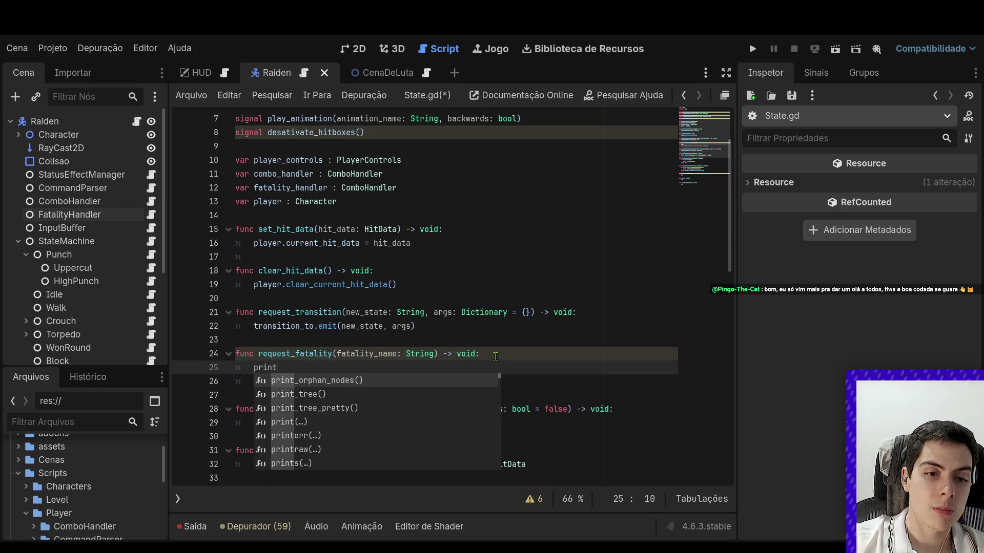
key(BackSpace)
text(" fat"))
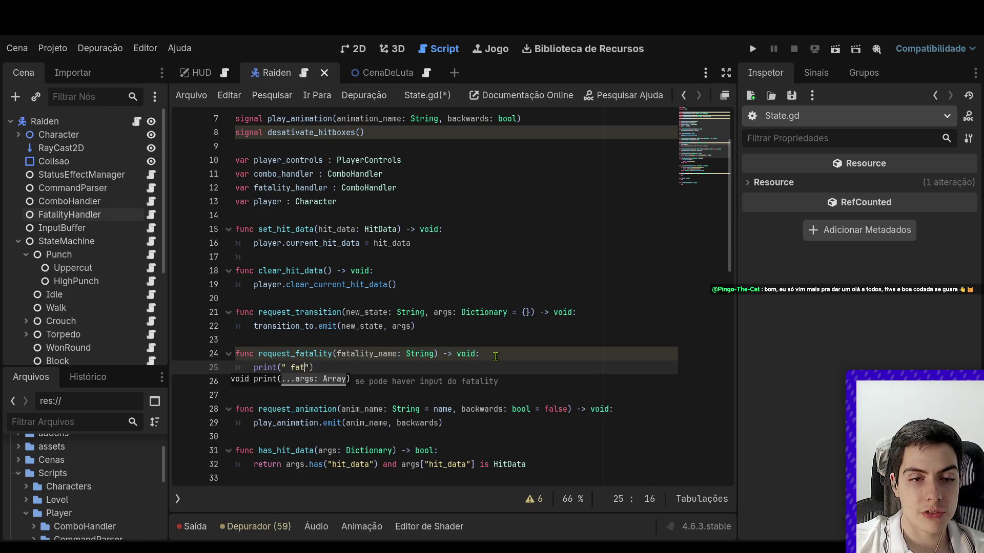
key(BackSpace)
text(fatality: ", )
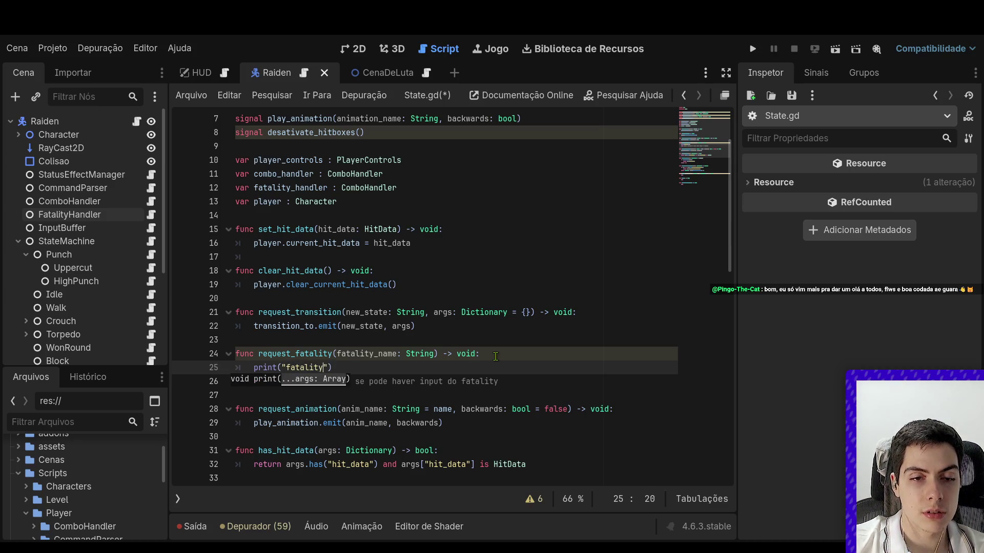
text(fata)
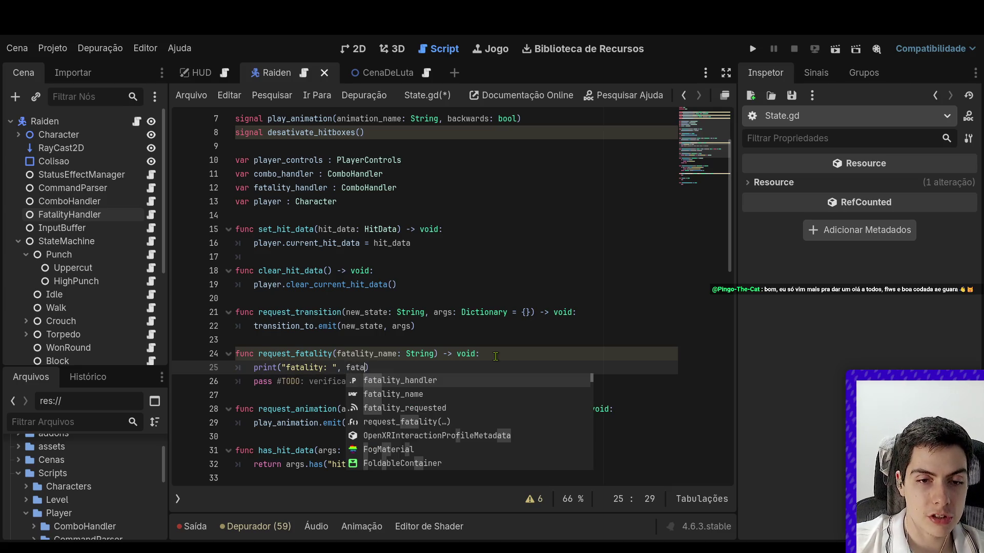
key(Down)
key(Return)
Save State.gd with Ctrl+S.
click(497, 357)
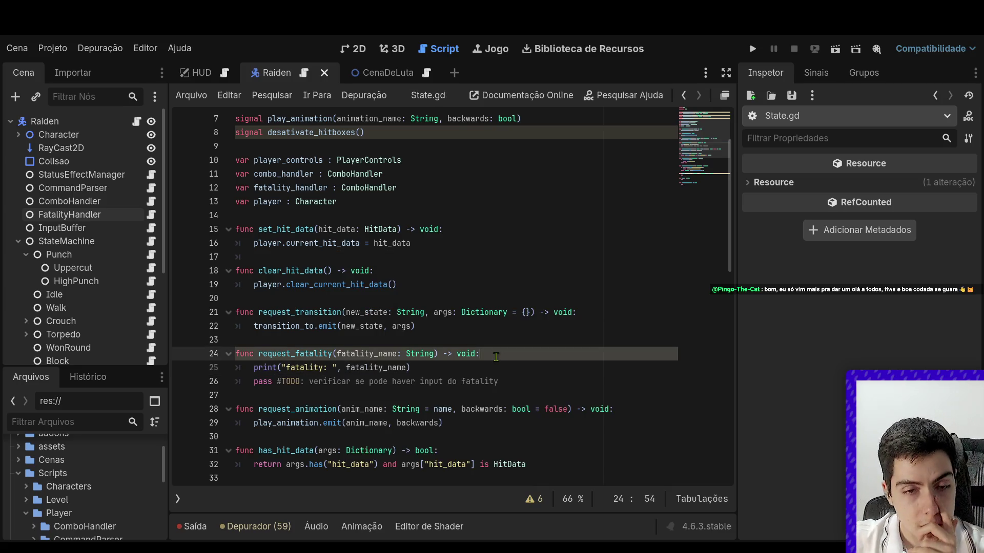
key(ctrl+s)
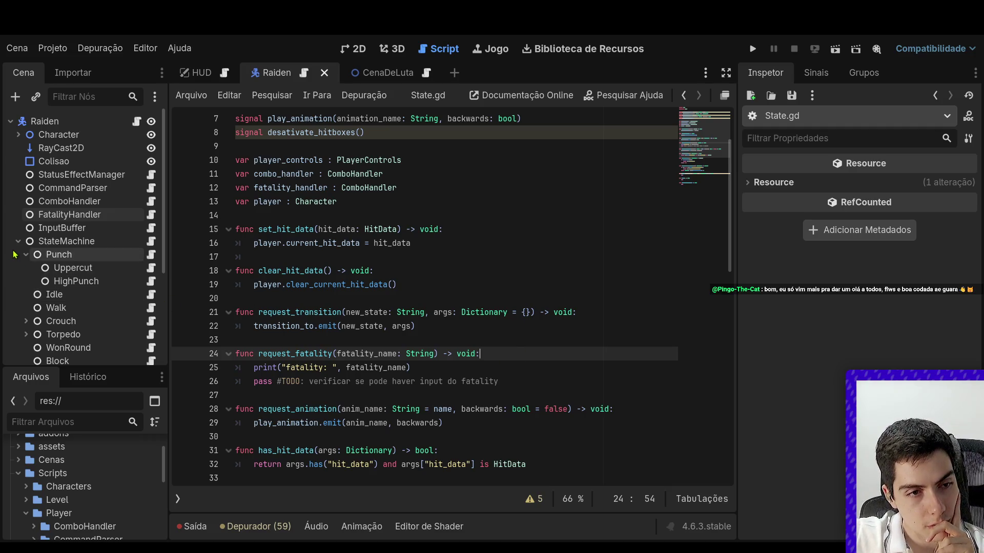
click(76, 281)
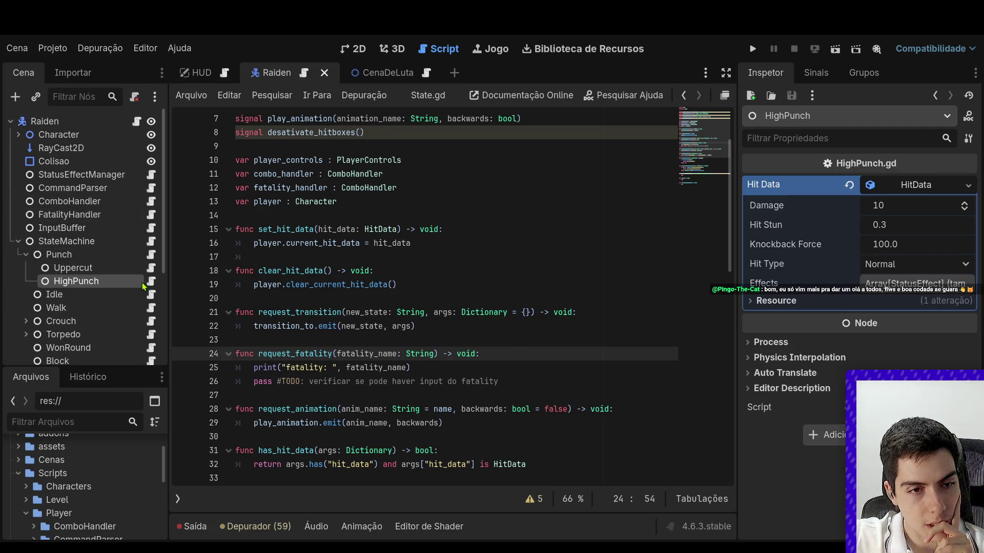
In HighPunch.gd, replace request_transition with request_fatality on line 13.
click(151, 281)
double_click(325, 287)
text(requ(next_fatality)
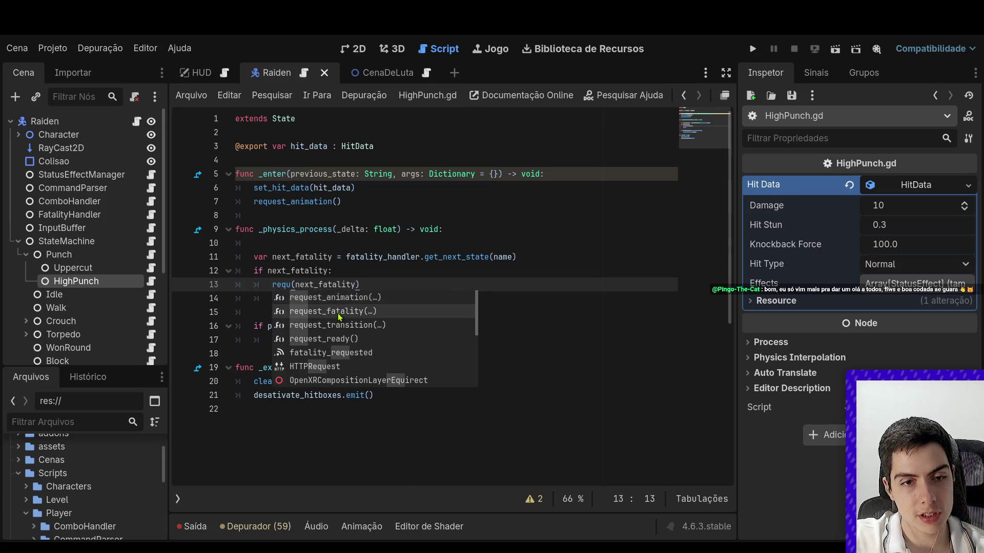
click(339, 316)
double_click(304, 285)
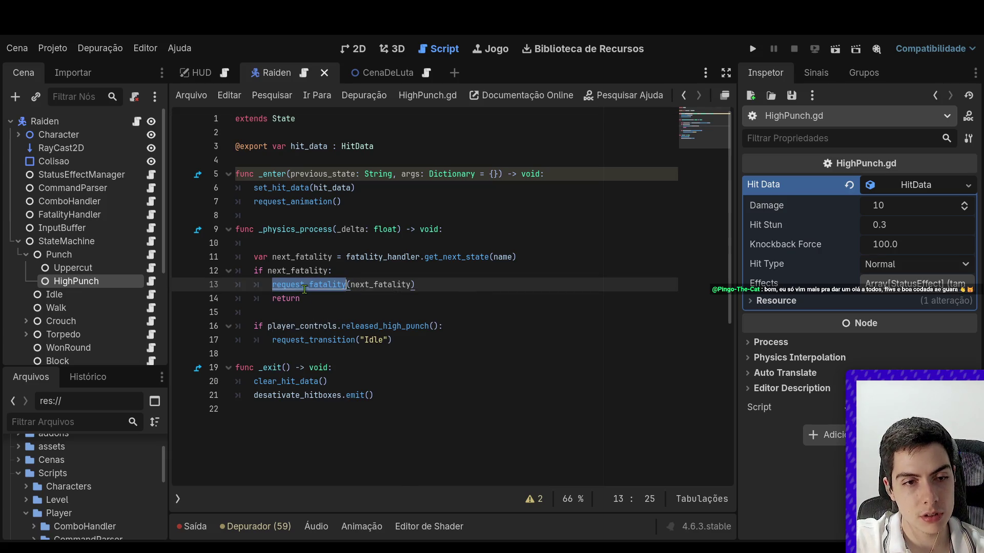
scroll(117, 322, down, 4)
scroll(117, 321, down, 3)
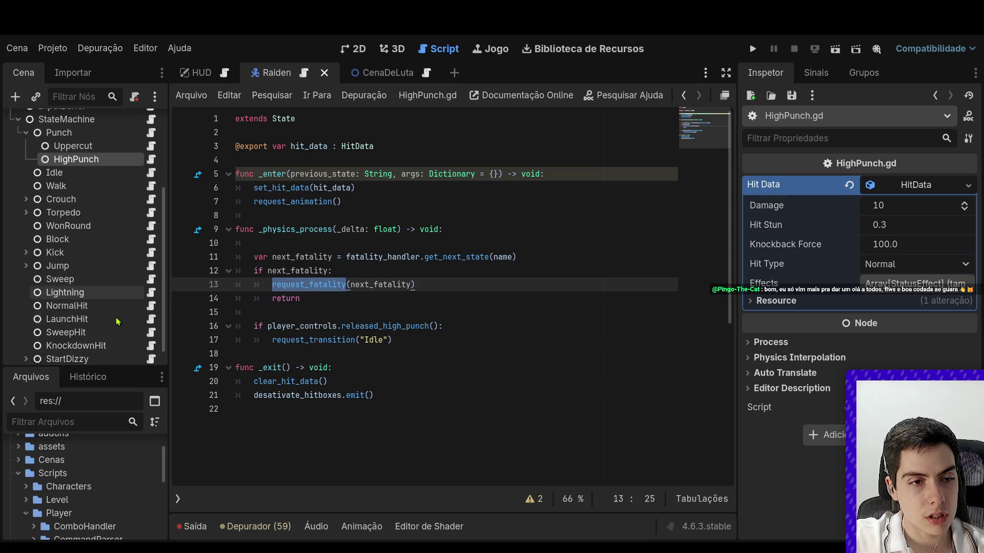
In Idle.gd, change line 10's request_transition call to request_fatality and save.
click(151, 306)
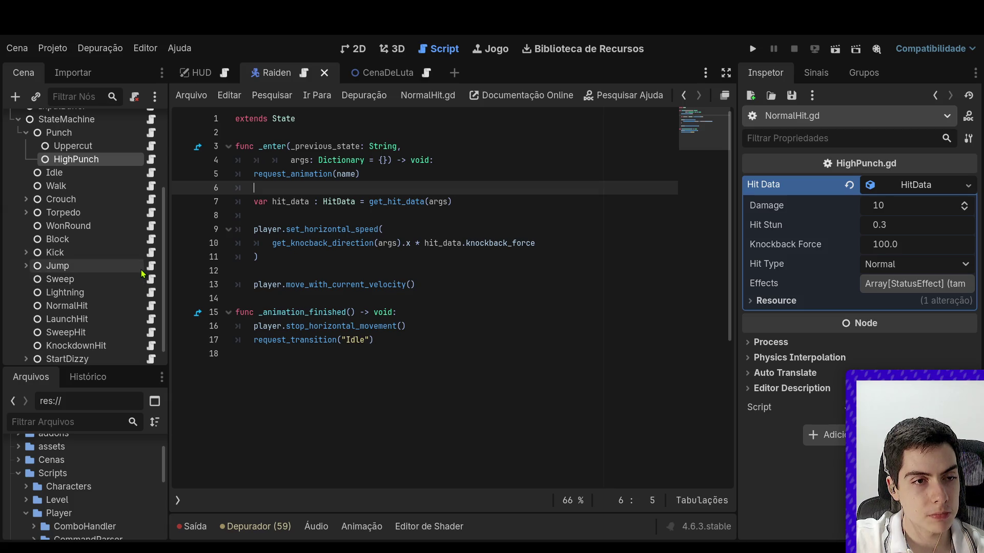
click(151, 173)
double_click(312, 244)
text(request_fatality)
key(ctrl+s)
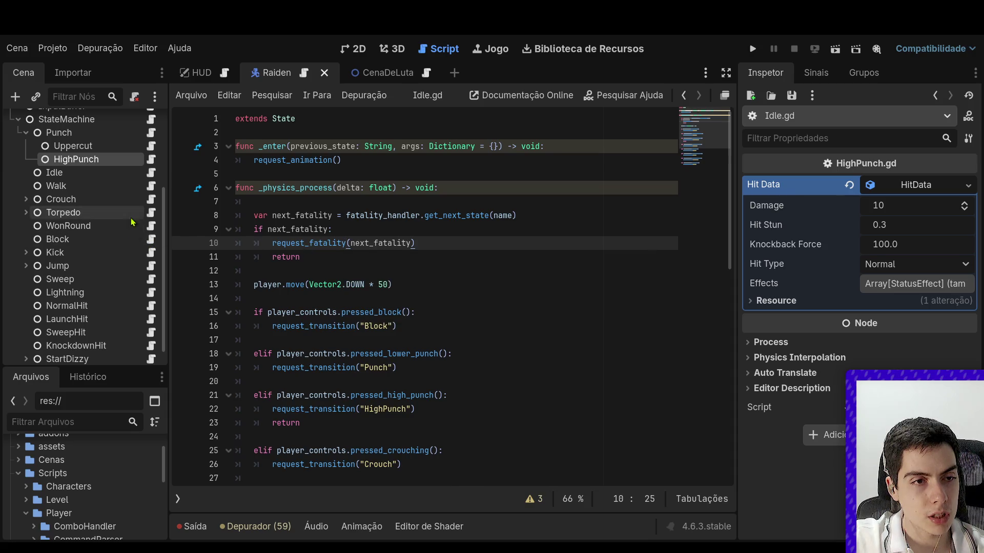
In Walk.gd, change line 18's call to request_fatality and check its definition in State.gd.
click(151, 186)
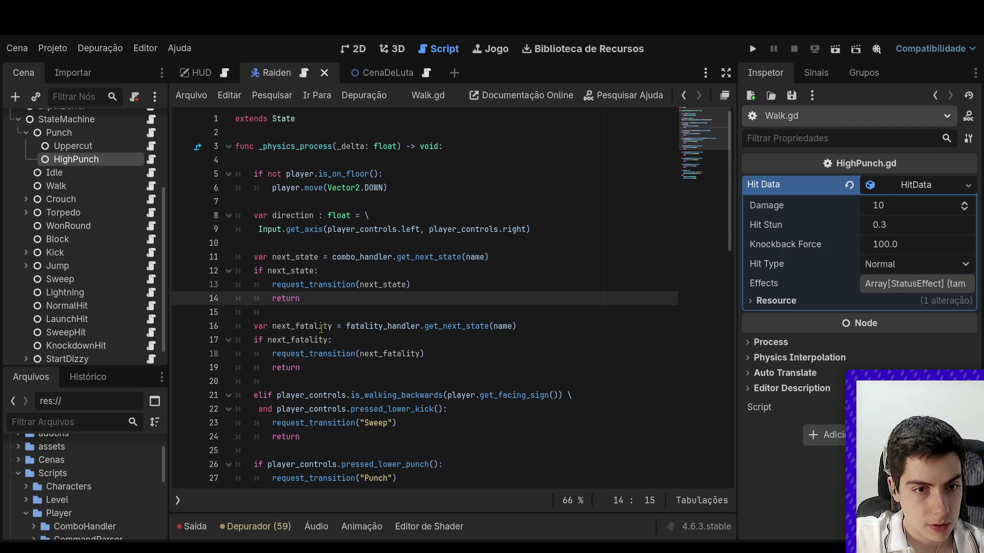
double_click(309, 353)
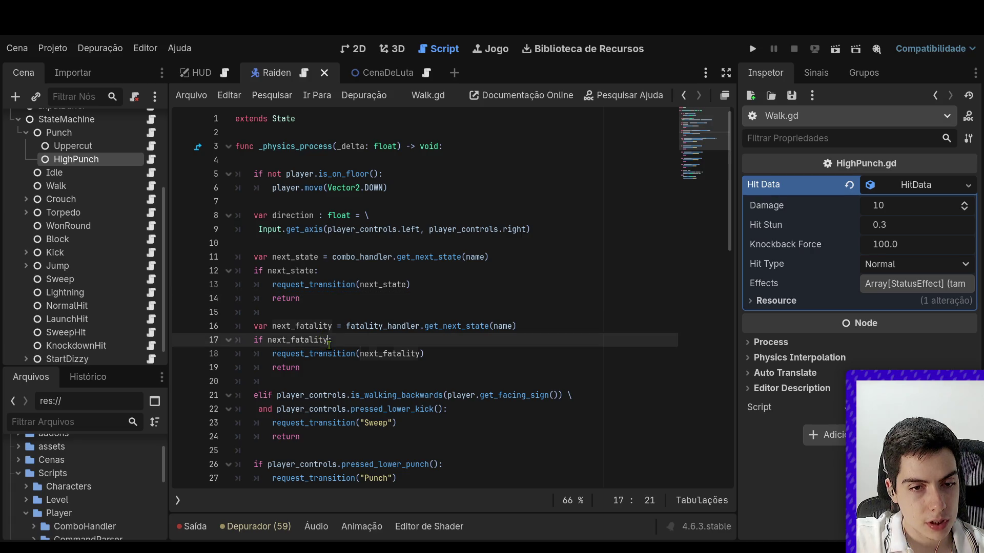
text(request_fatality)
ctrl+click(309, 354)
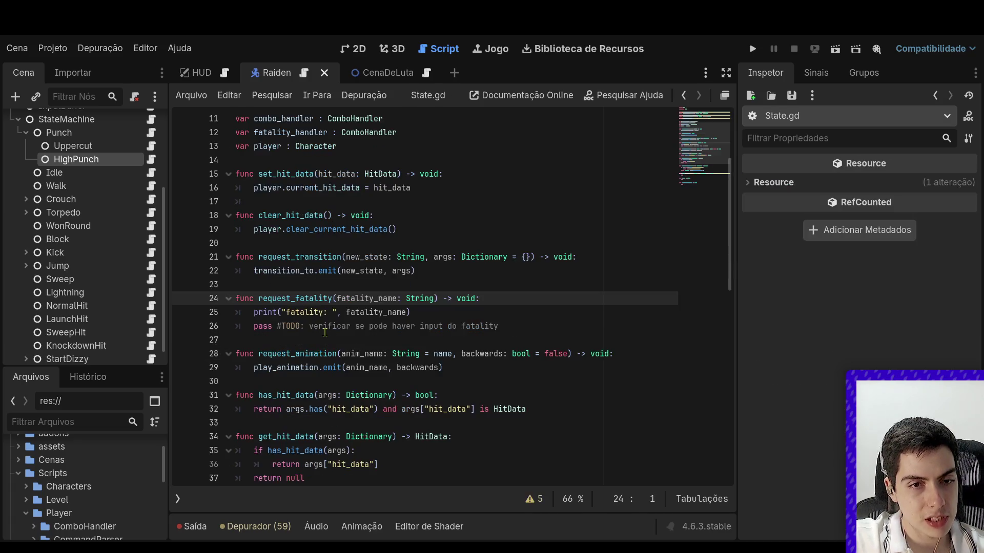
click(370, 312)
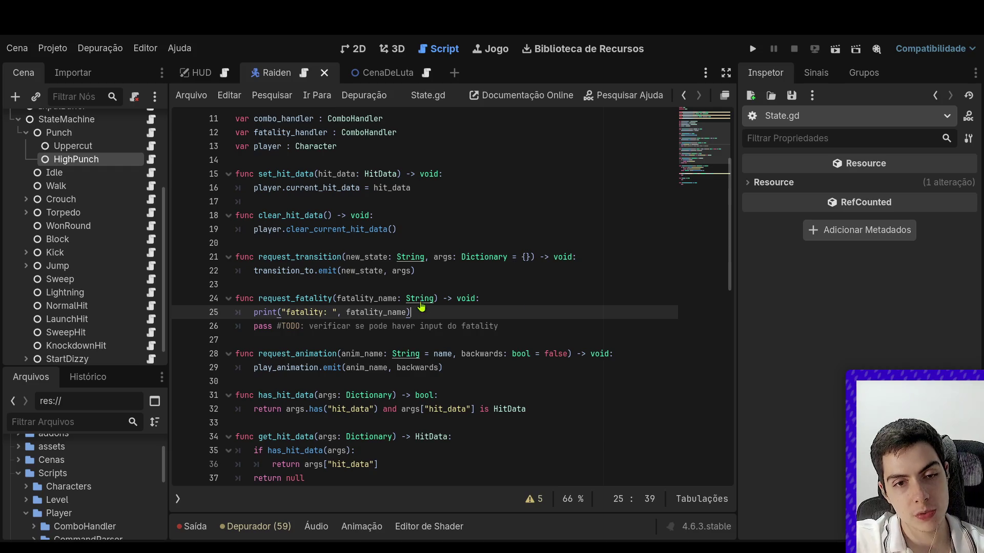
key(alt+Left)
drag(528, 328, 236, 312)
click(436, 355)
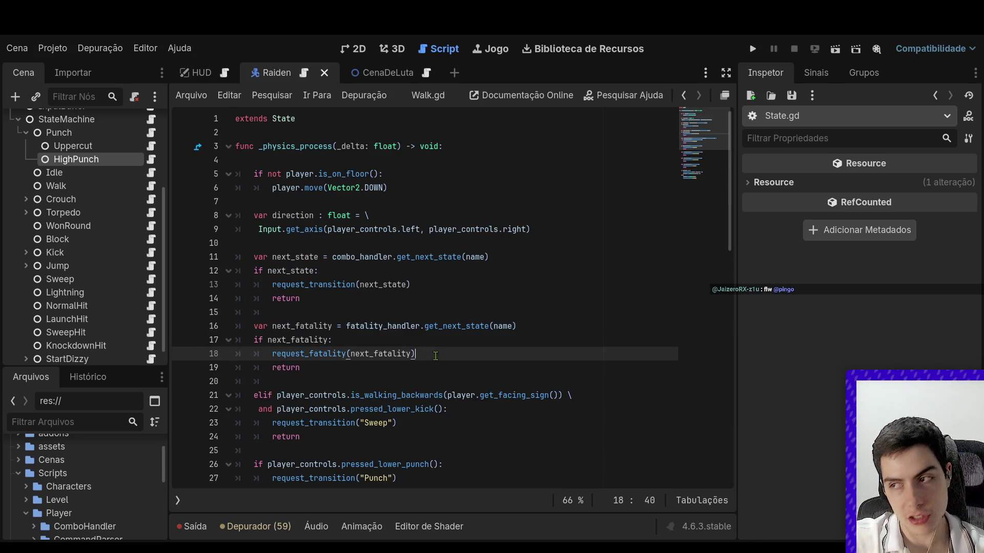
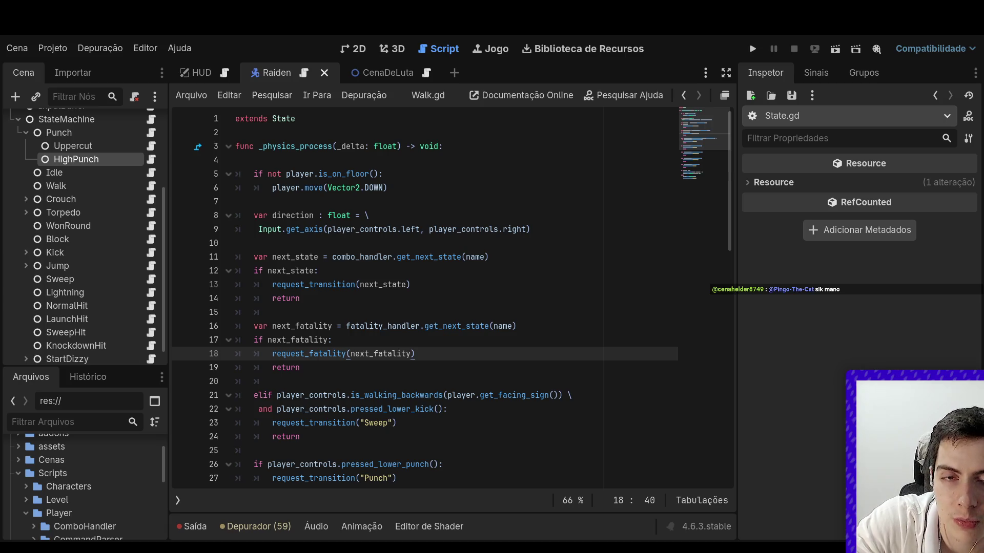
Scroll the script and place the caret on the next_fatality check near line 19.
scroll(426, 297, down, 1)
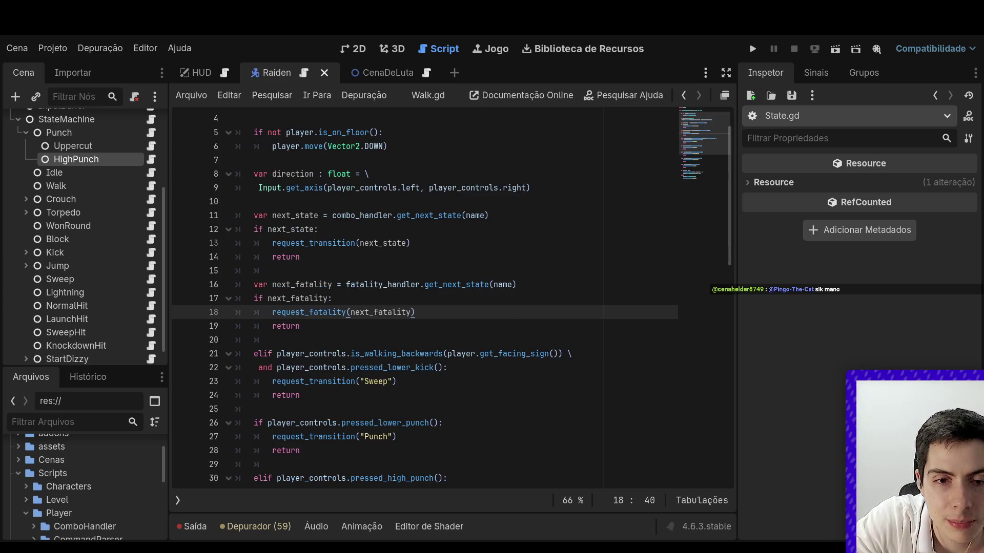
scroll(426, 297, down, 4)
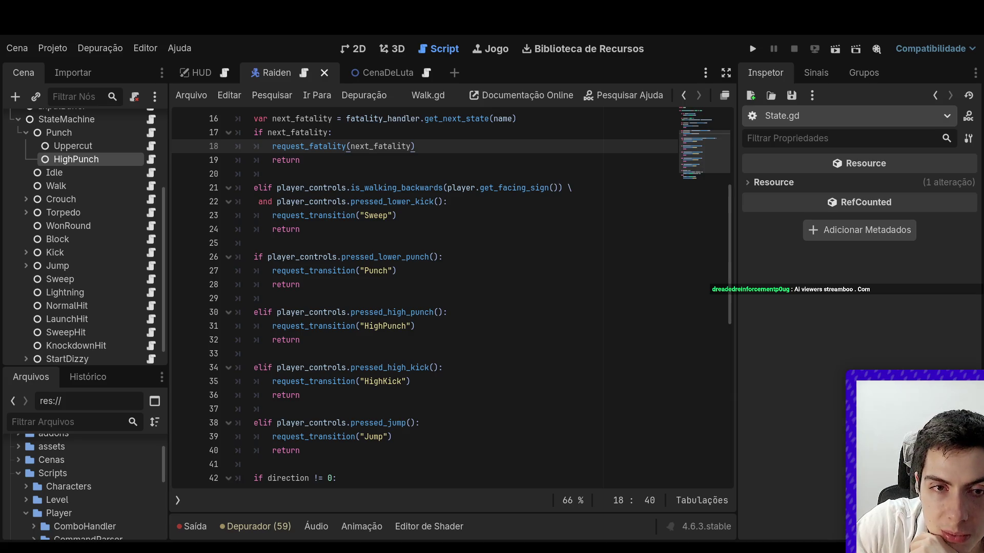
click(522, 313)
scroll(522, 314, up, 4)
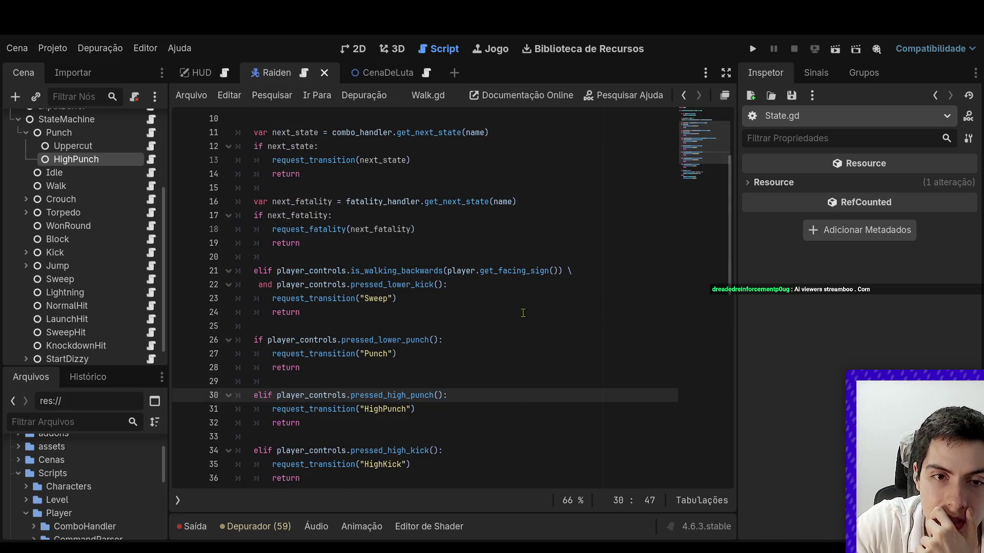
click(460, 325)
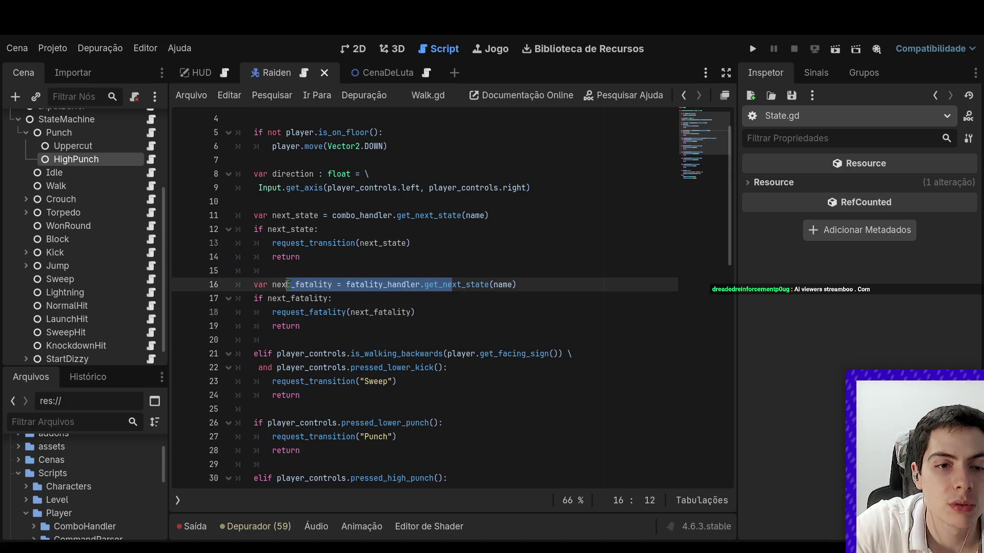
click(362, 296)
Jump to request_fatality's definition in State.gd and review its fatality_name print line.
ctrl+click(322, 314)
click(420, 354)
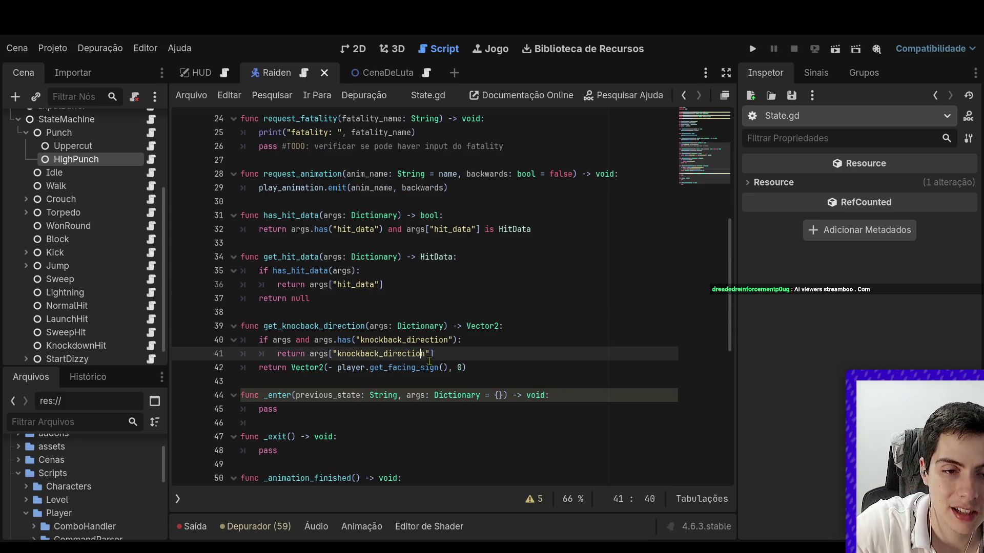
scroll(504, 420, up, 4)
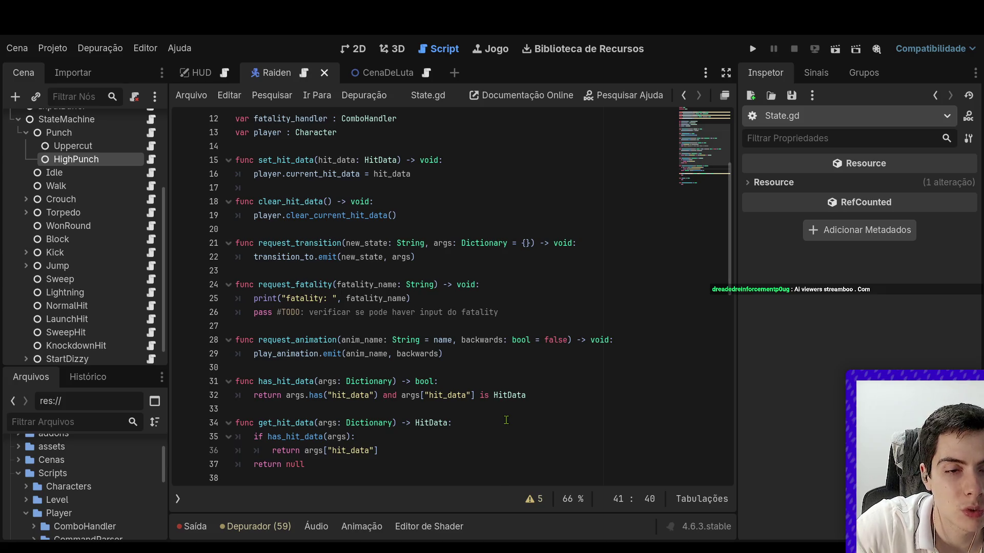
drag(395, 298, 259, 284)
click(375, 299)
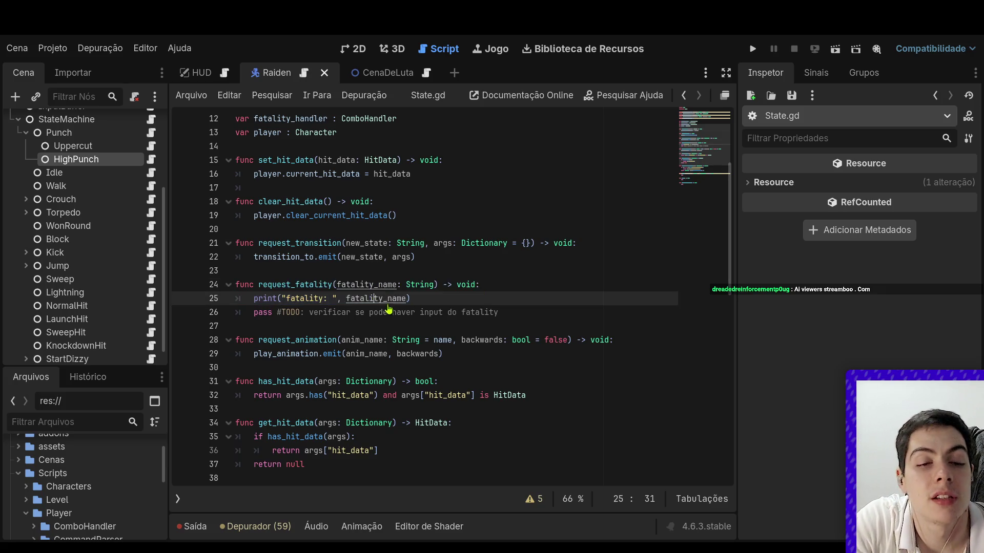
click(415, 300)
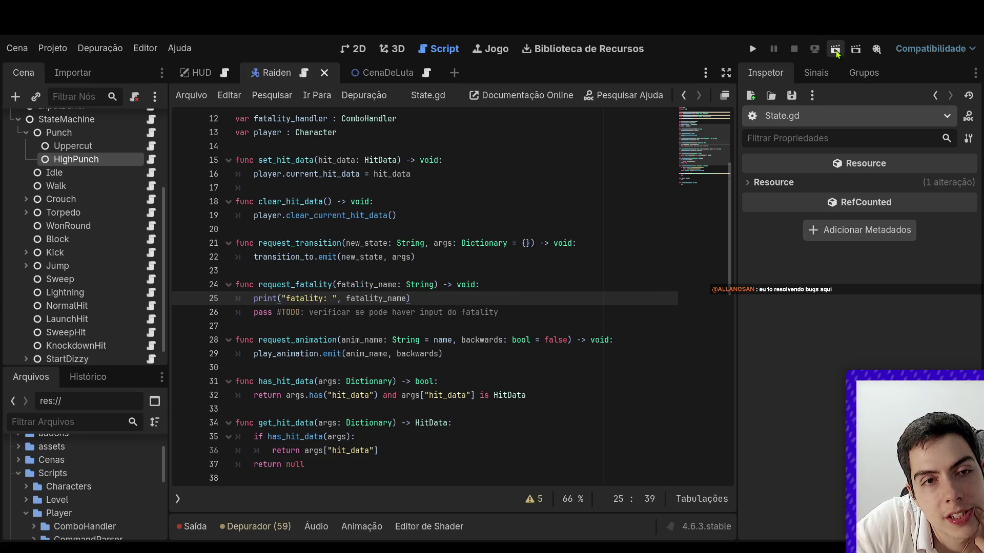
click(362, 73)
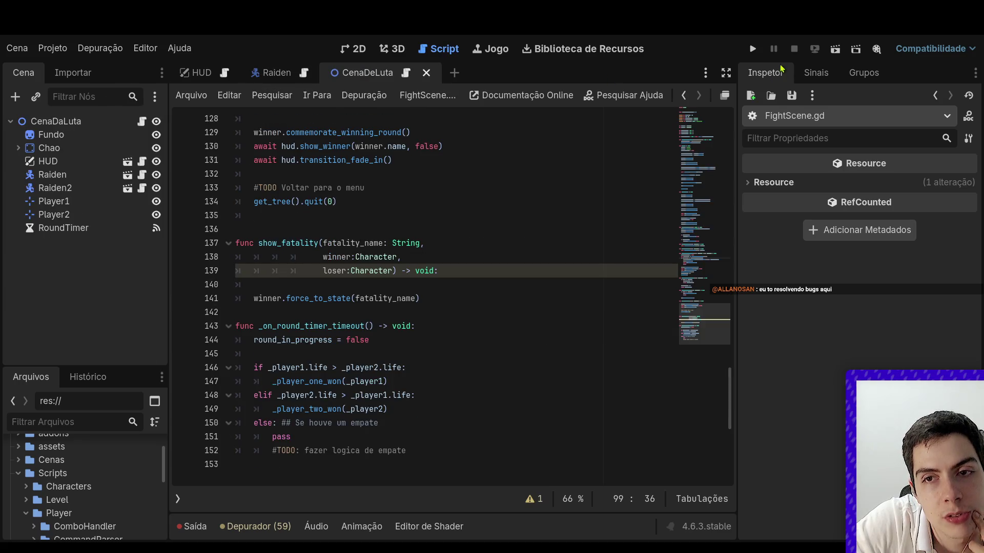
Test-run the fight scene, walking Raiden toward Raiden2 with punches and high punches, then stop it.
click(835, 51)
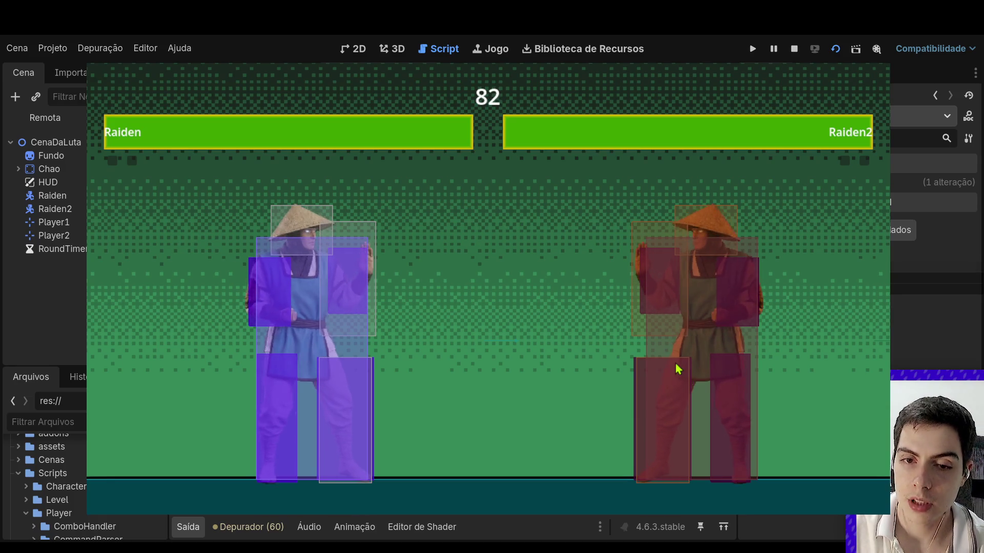
key(d)
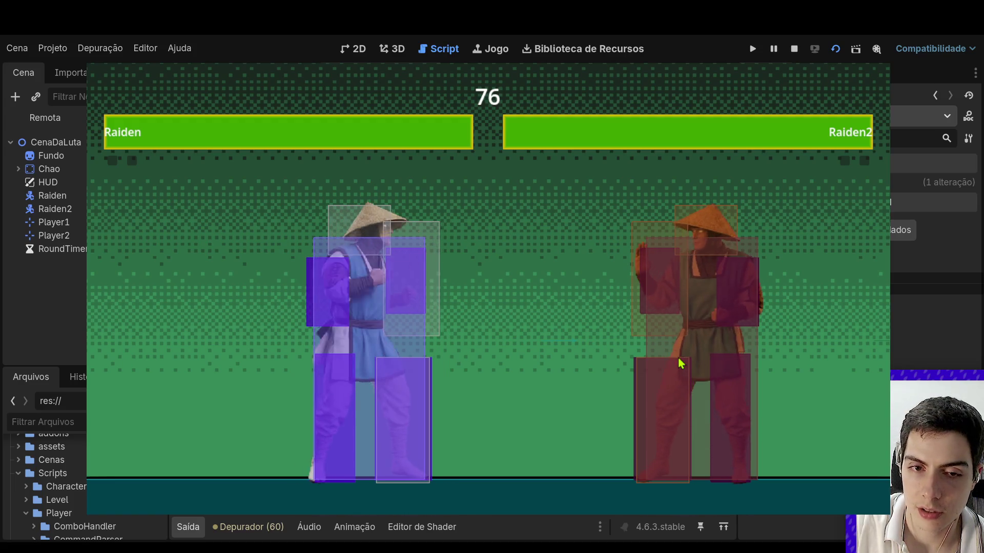
key(j)
key(d)
key(a)
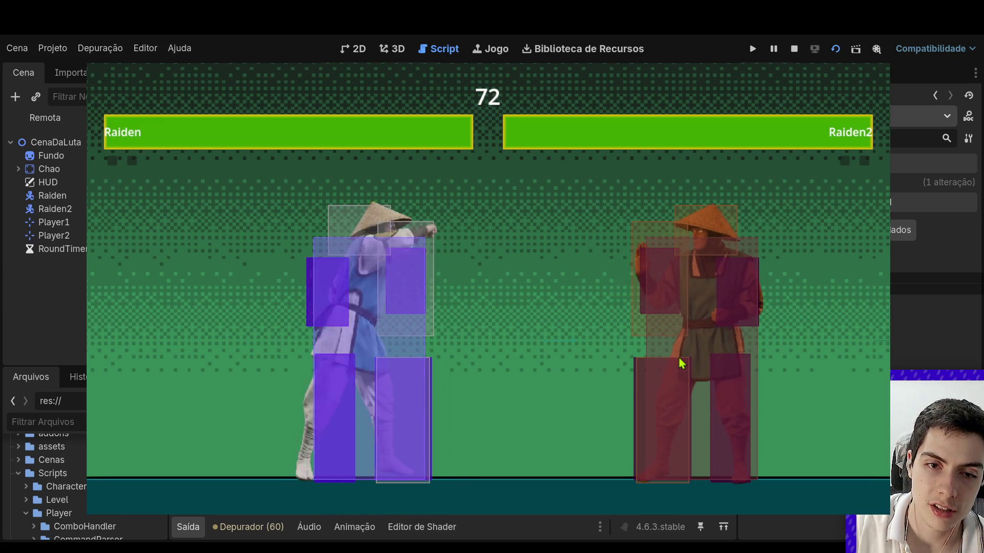
key(j)
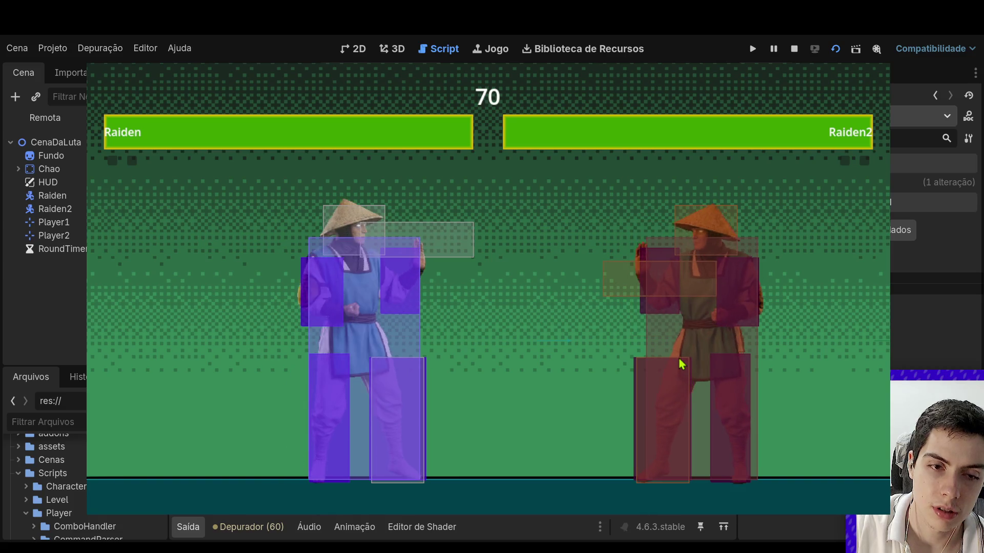
key(d)
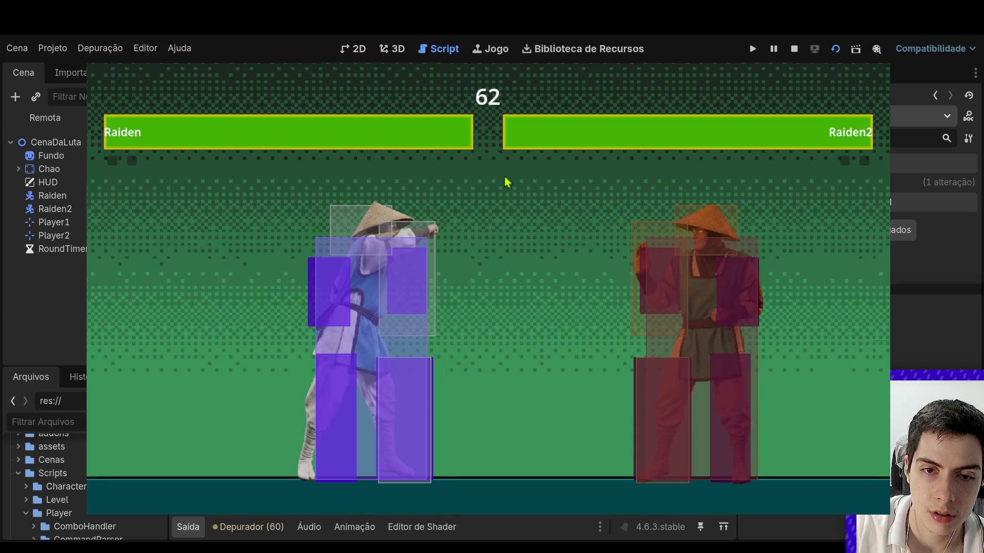
key(Right)
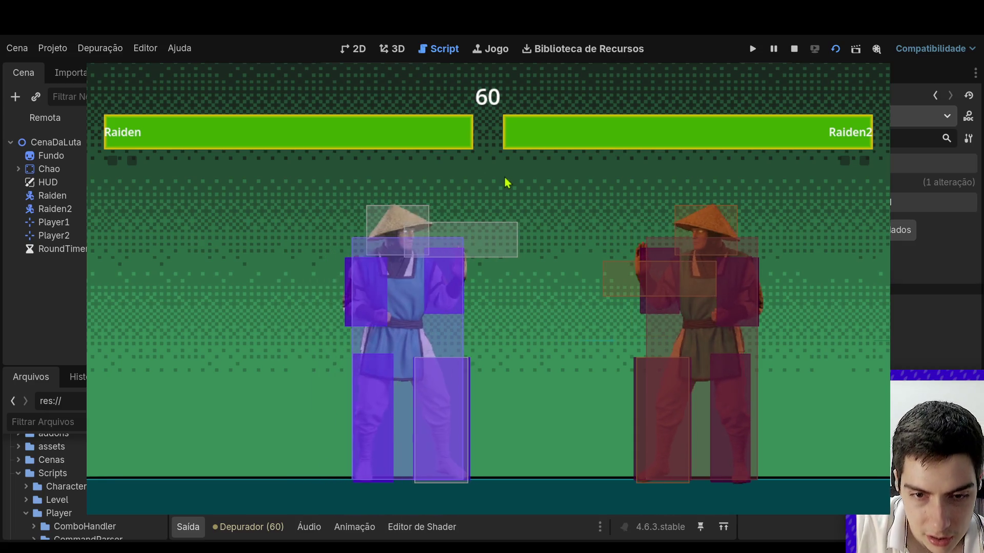
key(Left)
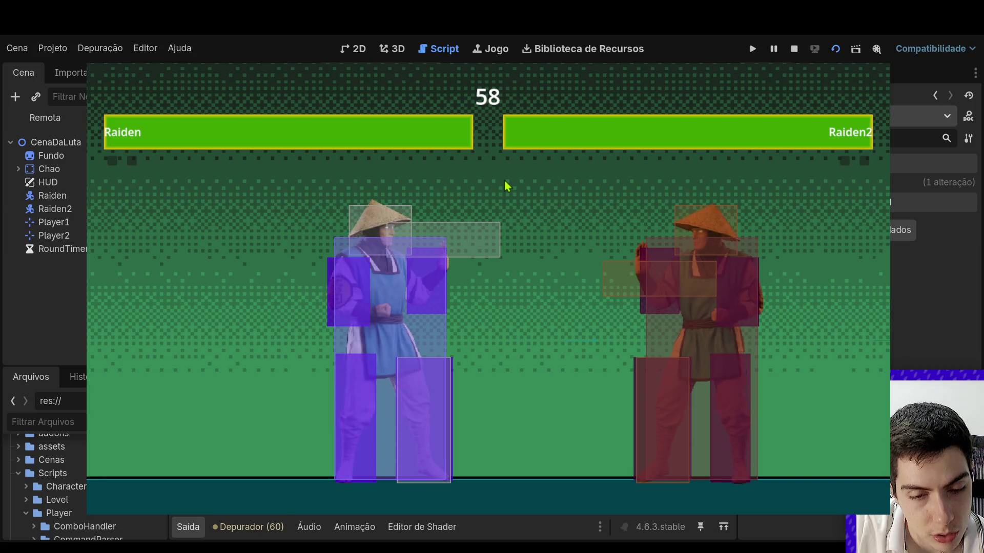
key(Right)
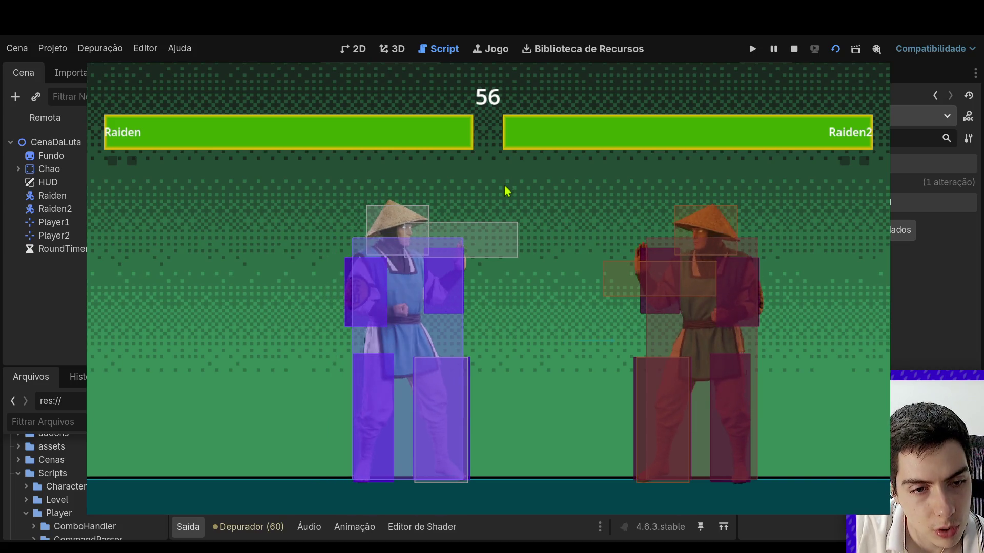
key(Left)
key(Left)
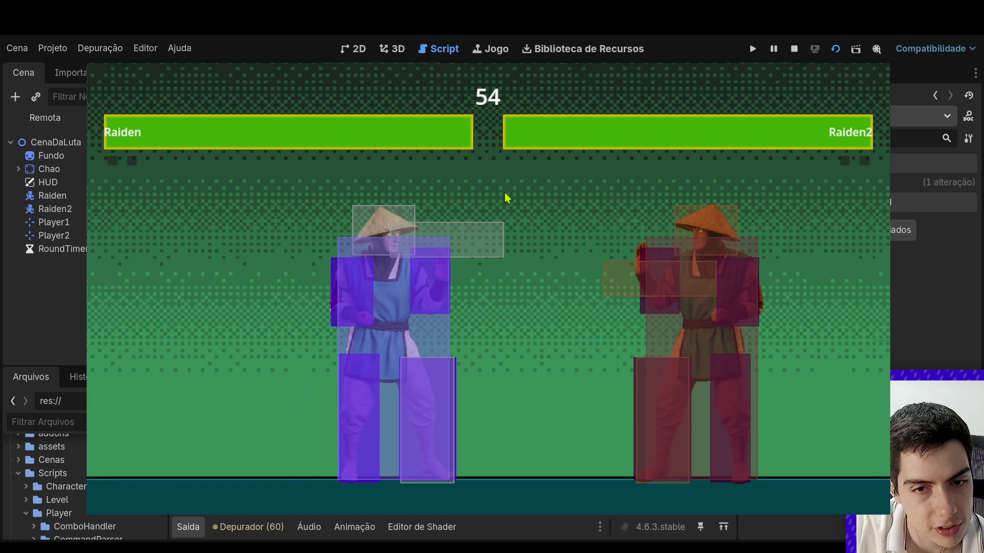
click(793, 49)
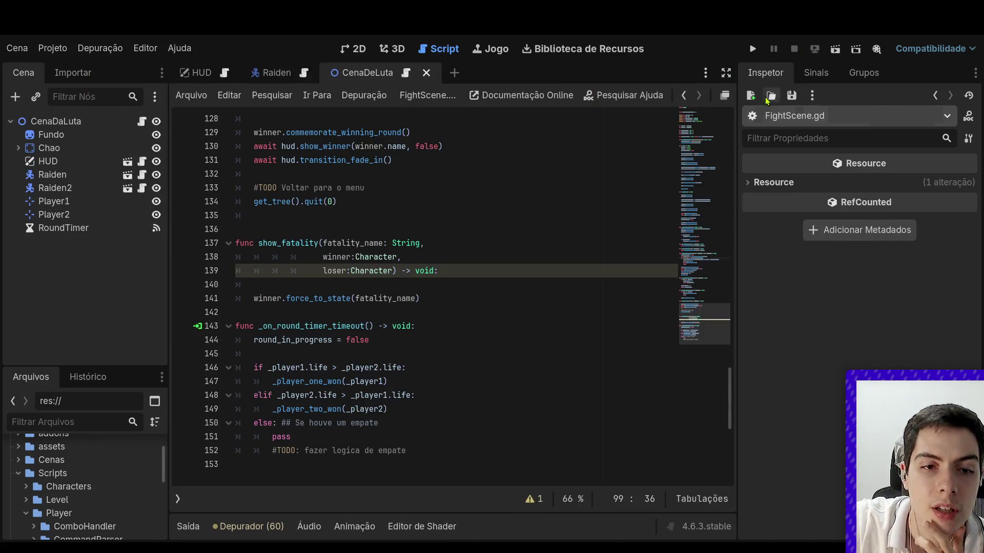
Open the HighPunch state script from the Raiden scene and clear the mistyped text on line 10.
scroll(711, 331, down, 2)
scroll(711, 330, up, 4)
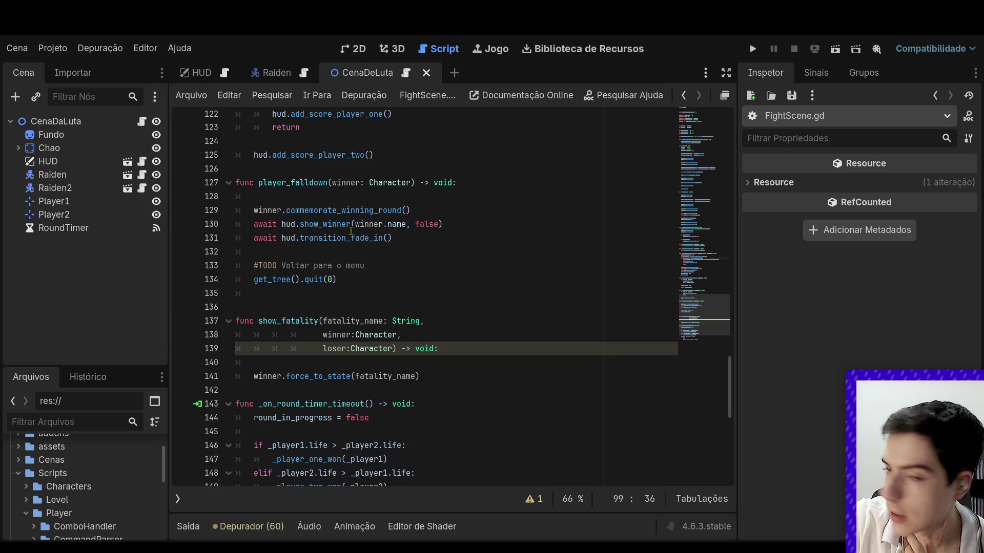
click(271, 73)
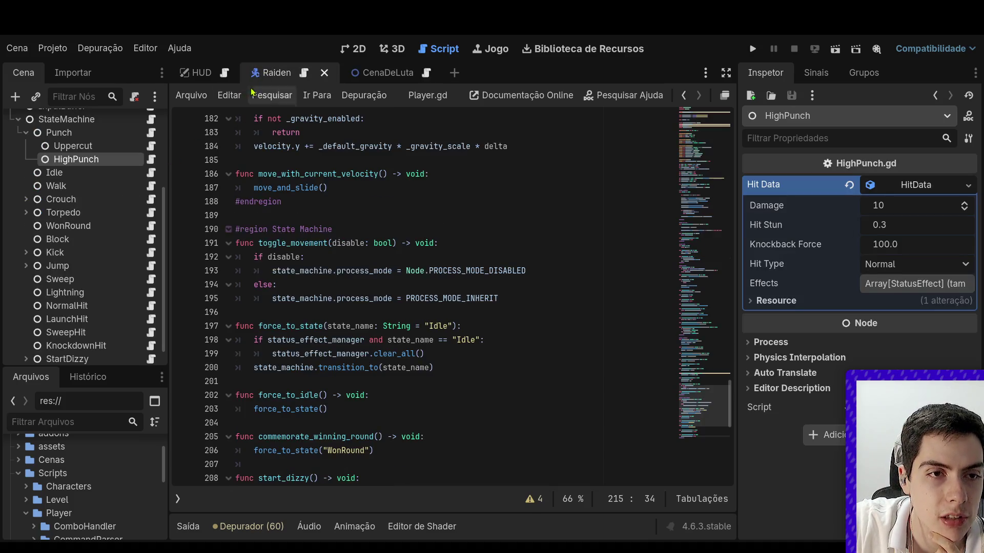
scroll(87, 228, down, 1)
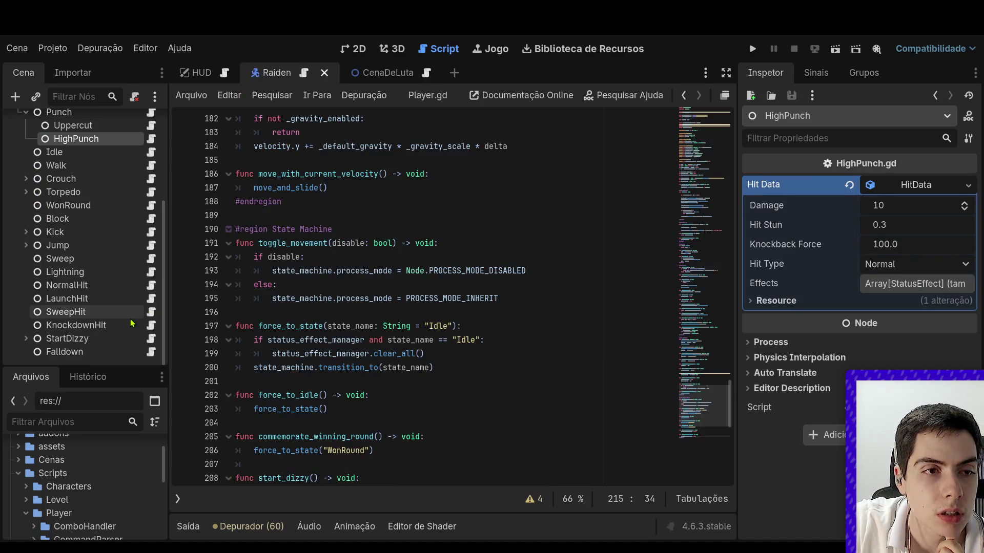
scroll(87, 272, up, 3)
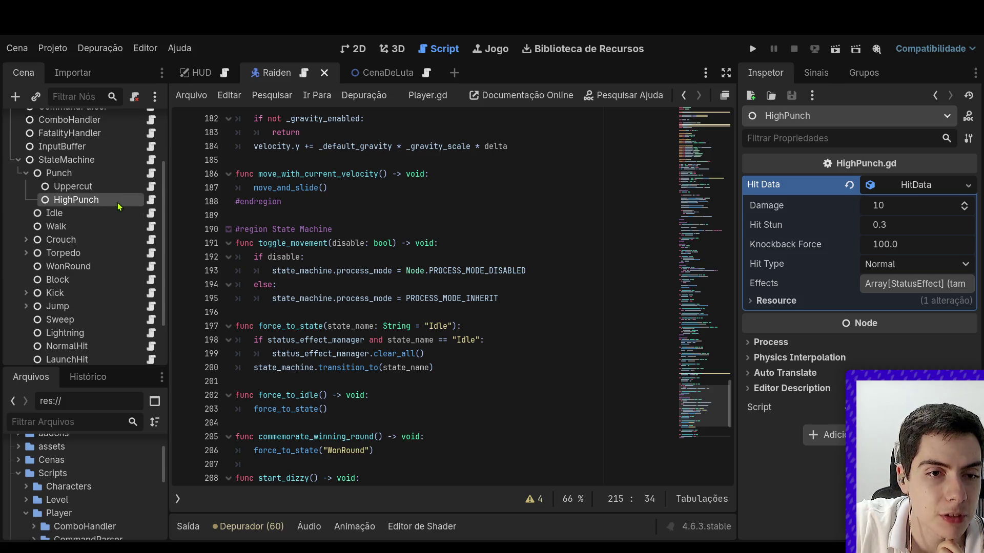
click(151, 200)
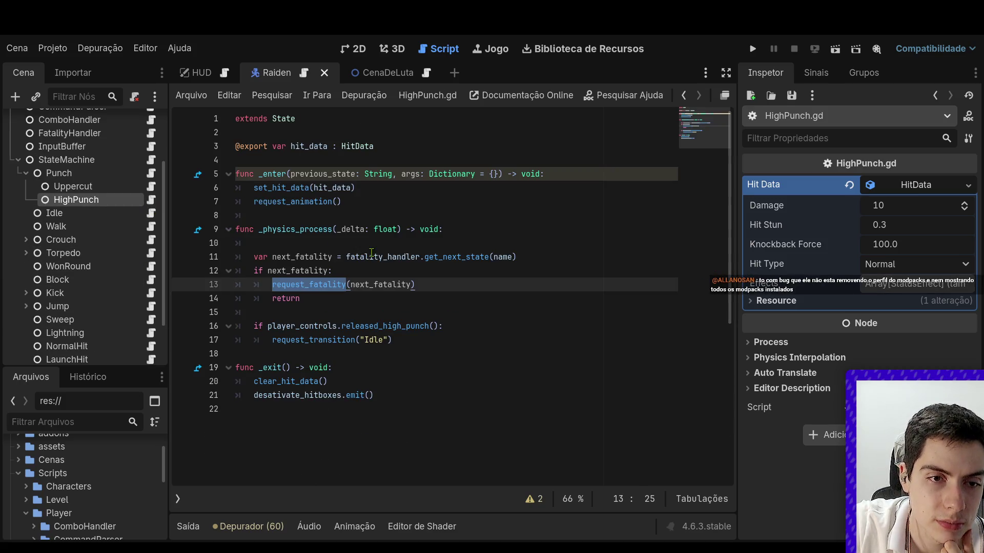
click(371, 257)
click(364, 240)
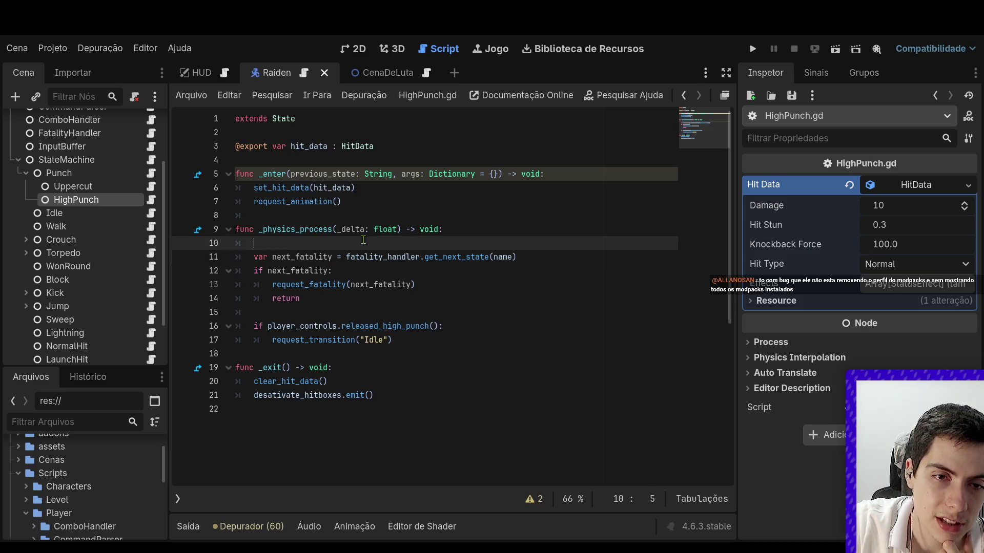
text(or)
key(BackSpace)
key(BackSpace)
key(BackSpace)
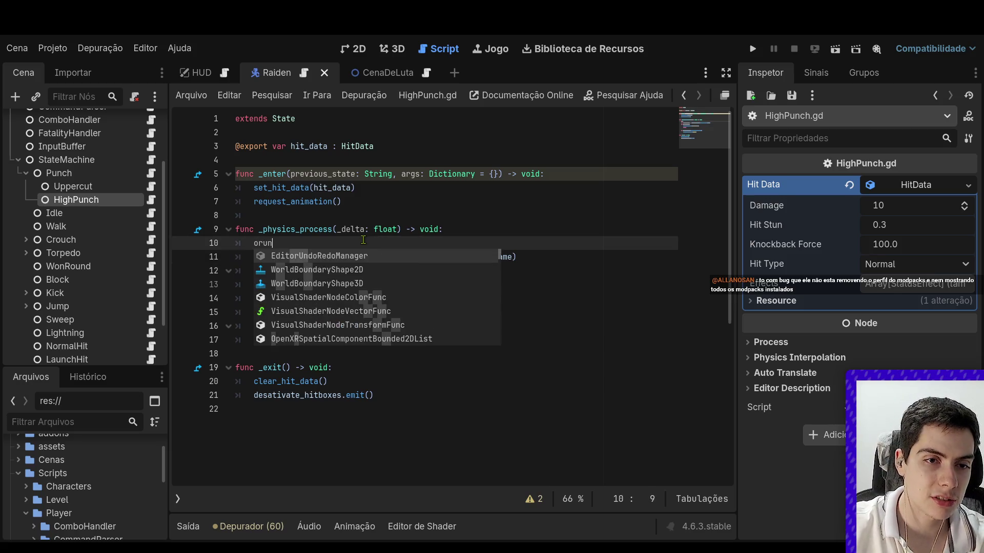
key(Escape)
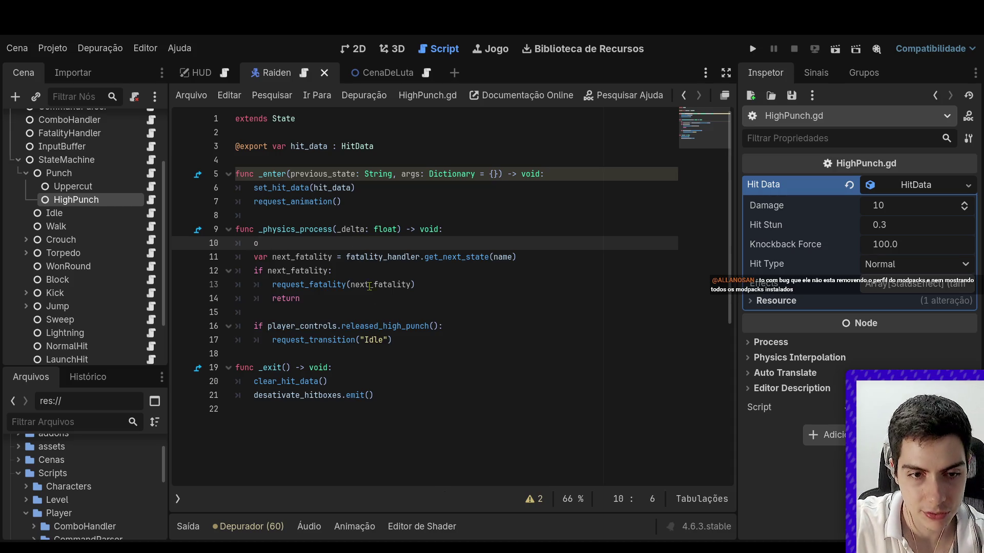
key(BackSpace)
key(BackSpace)
key(BackSpace)
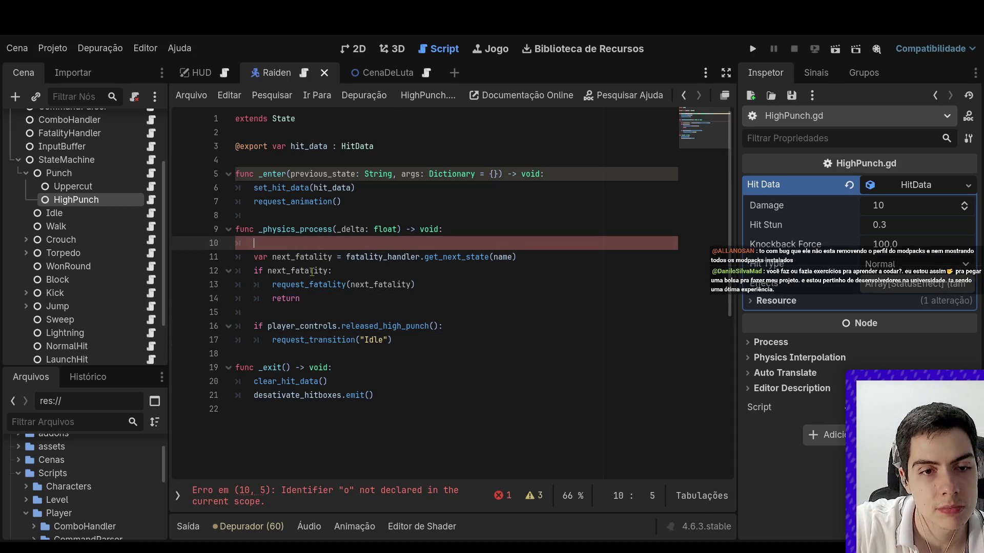
Check request_fatality's definition, then add a print( line after the next_fatality assignment.
ctrl+click(312, 271)
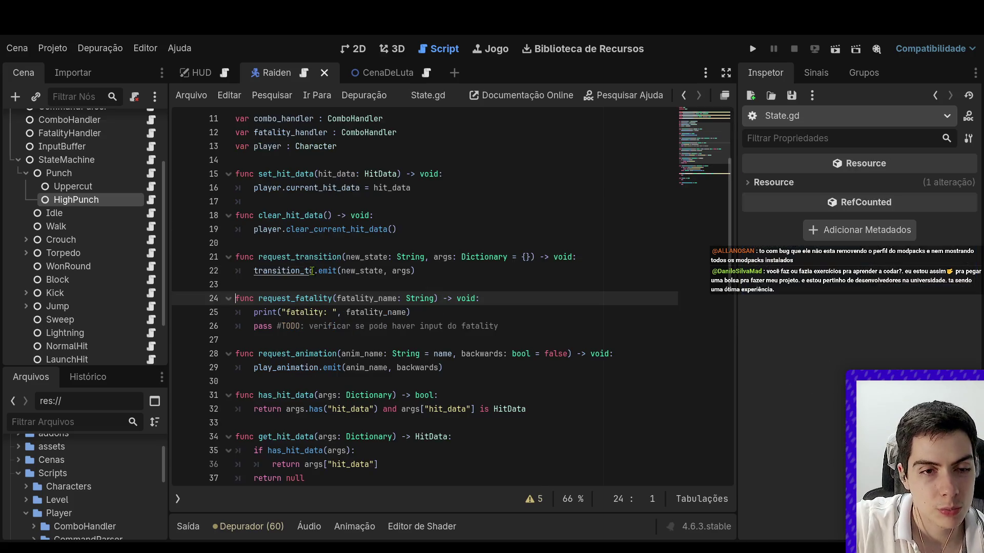
key(alt+Left)
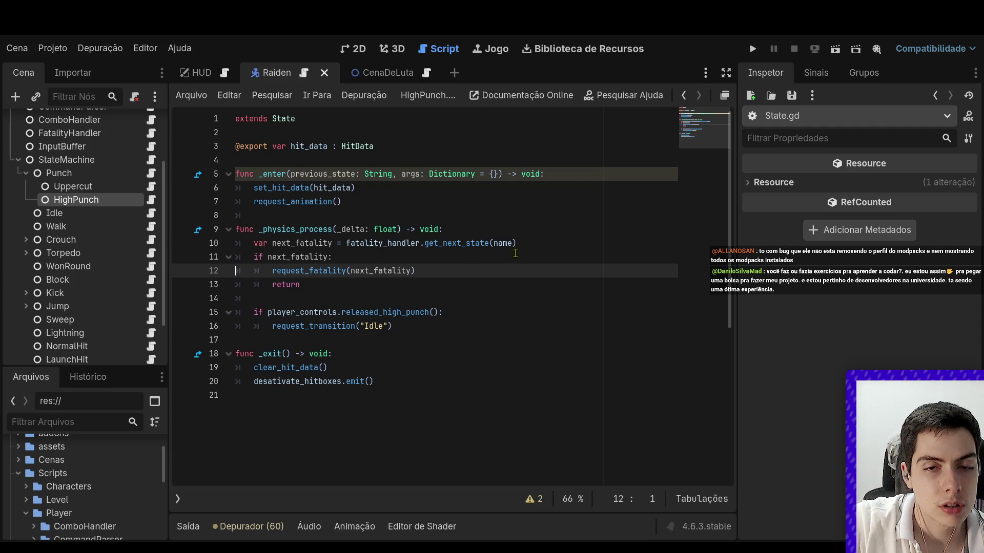
click(533, 244)
key(Return)
text(print()
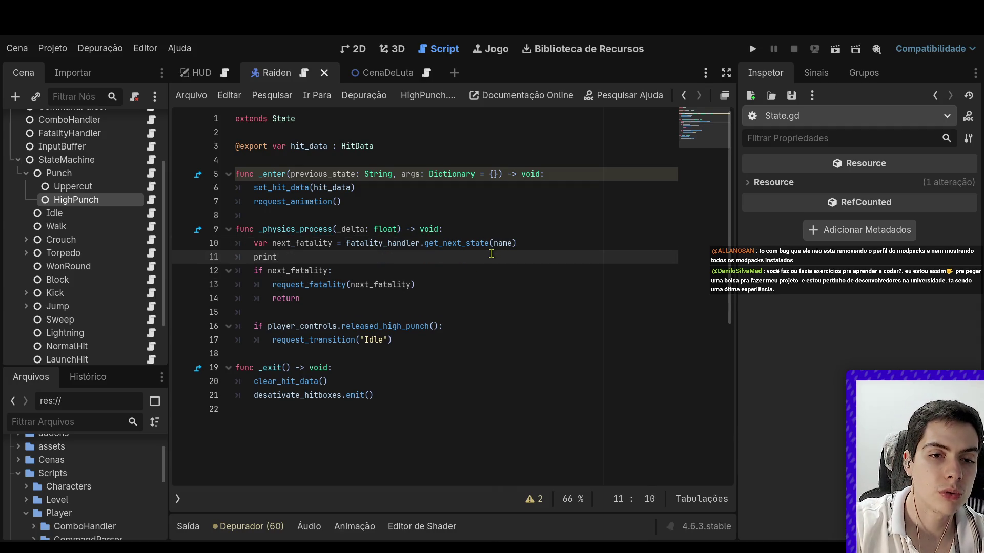
Inspect the fatality_handler declaration and ComboHandler's combos, then return to HighPunch.gd.
ctrl+click(361, 243)
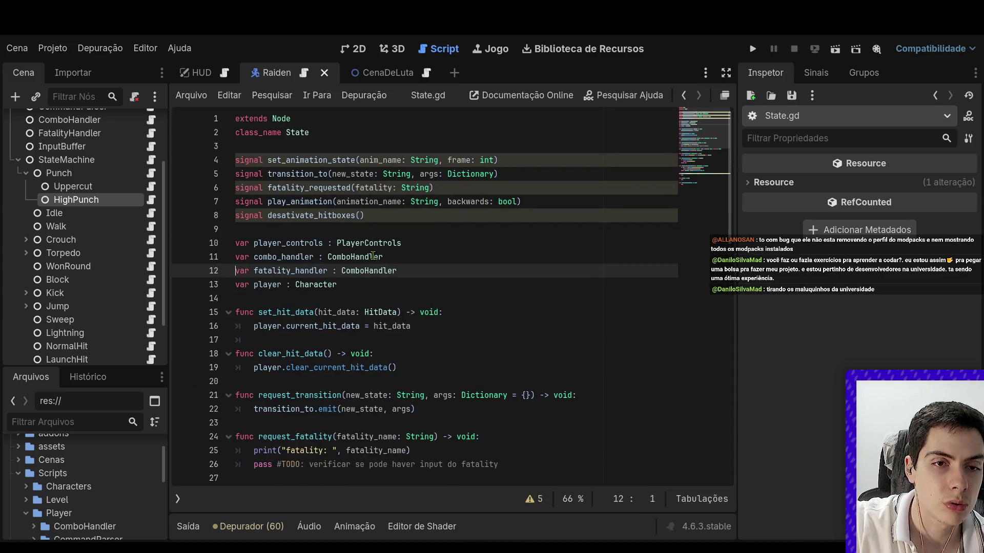
ctrl+click(372, 256)
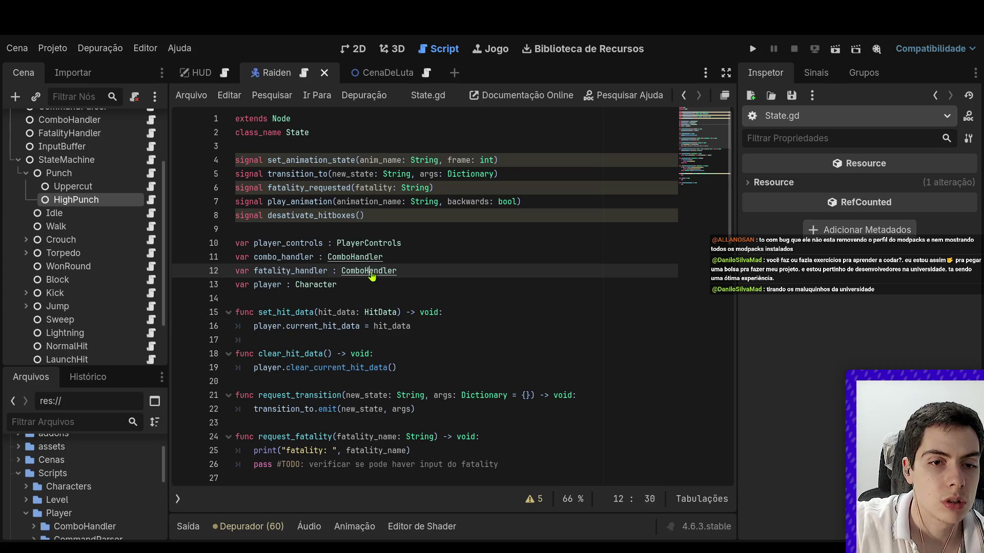
scroll(428, 354, down, 3)
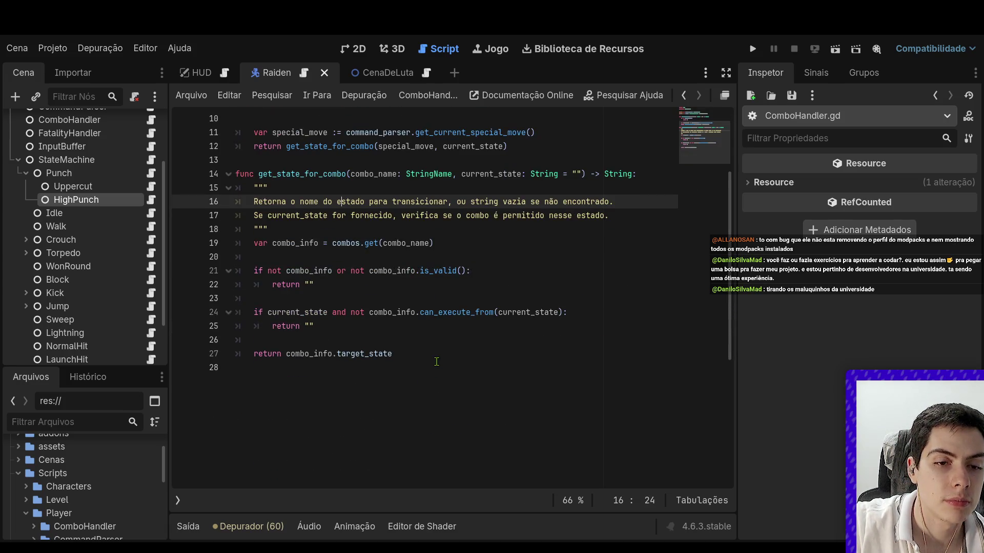
scroll(437, 361, up, 3)
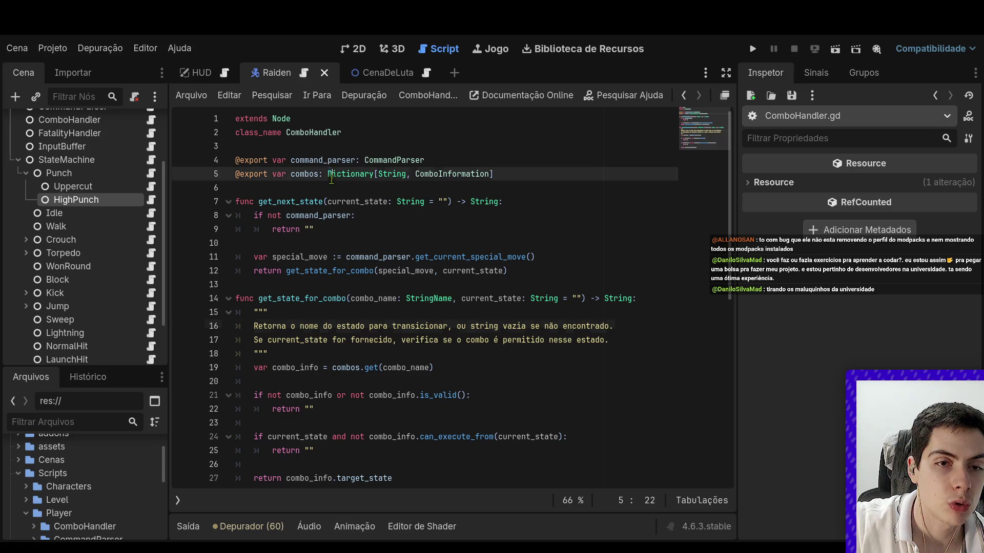
click(371, 189)
key(alt+Left)
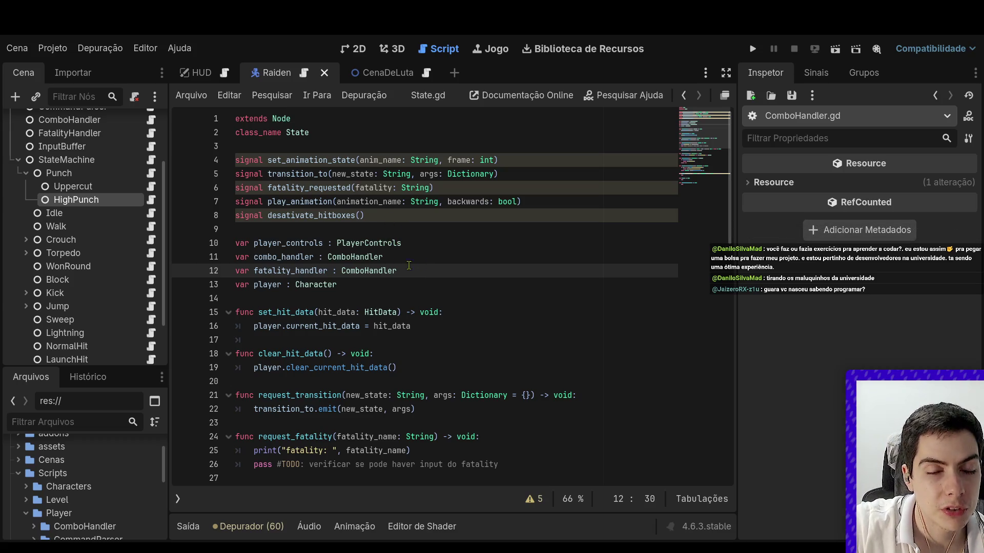
click(151, 199)
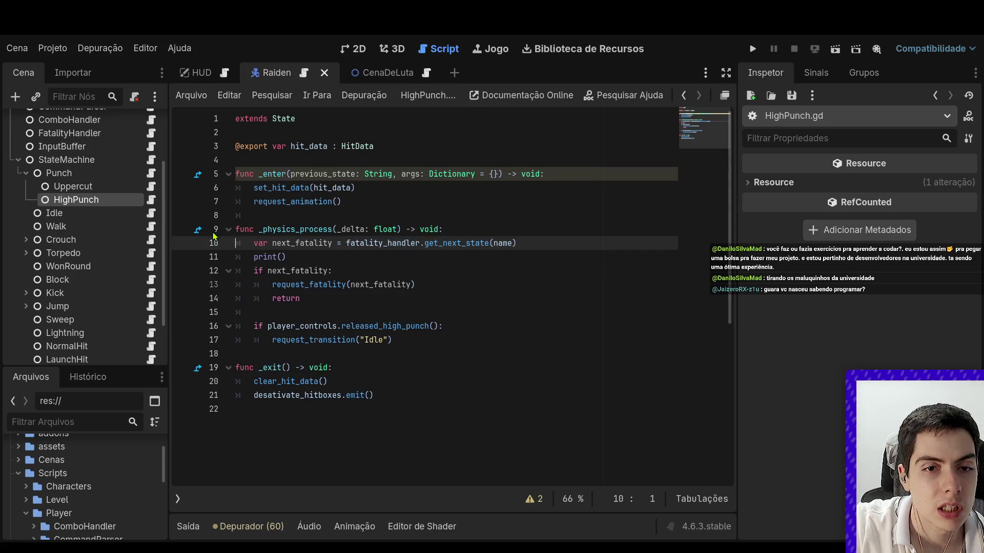
click(293, 258)
Delete the stray print() line, then run the CenaDeLuta scene and punch to hit the breakpoint.
key(shift+Home)
key(BackSpace)
key(BackSpace)
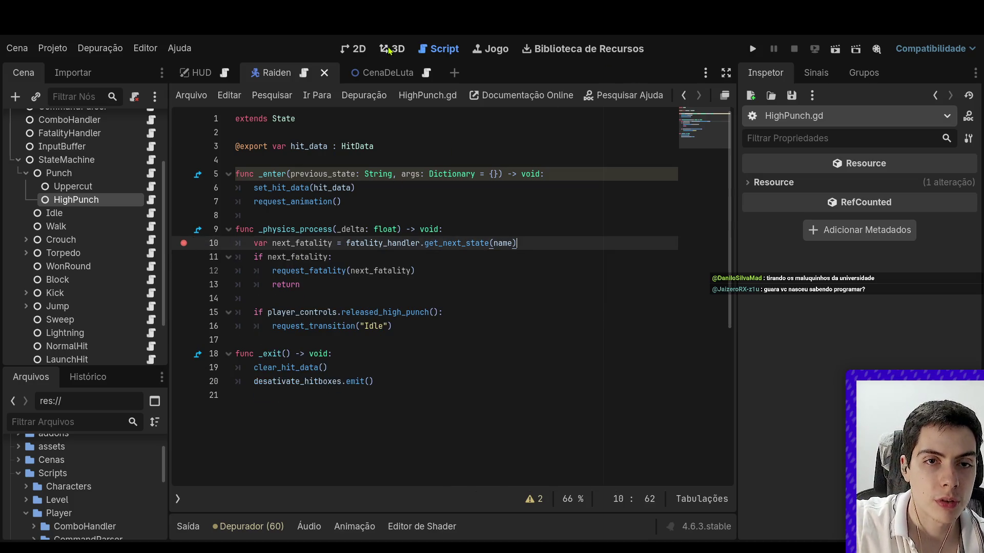
click(382, 73)
click(835, 49)
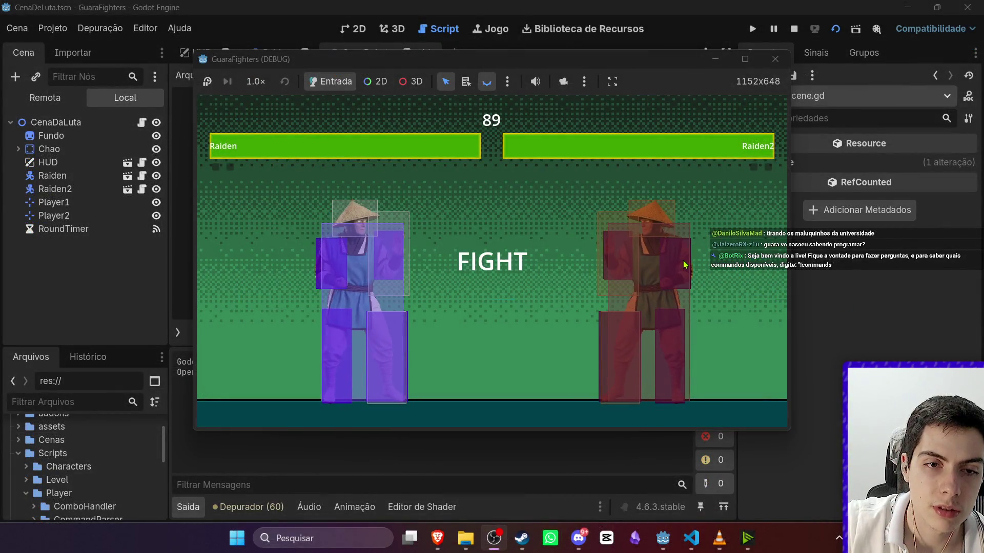
key(j)
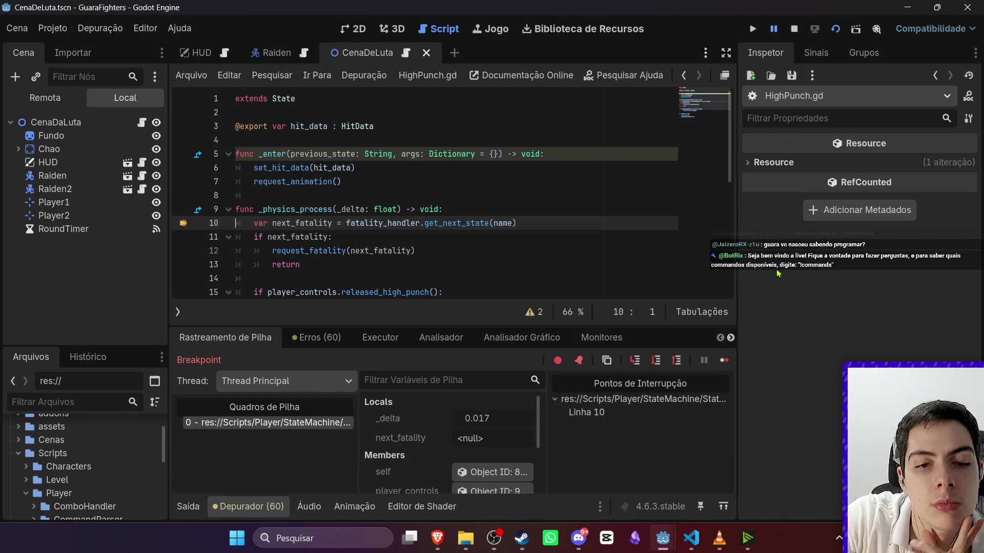
Inspect combo_handler's Combos and the EletricDecapitation entry, then stop the game.
scroll(513, 411, down, 2)
scroll(513, 411, down, 1)
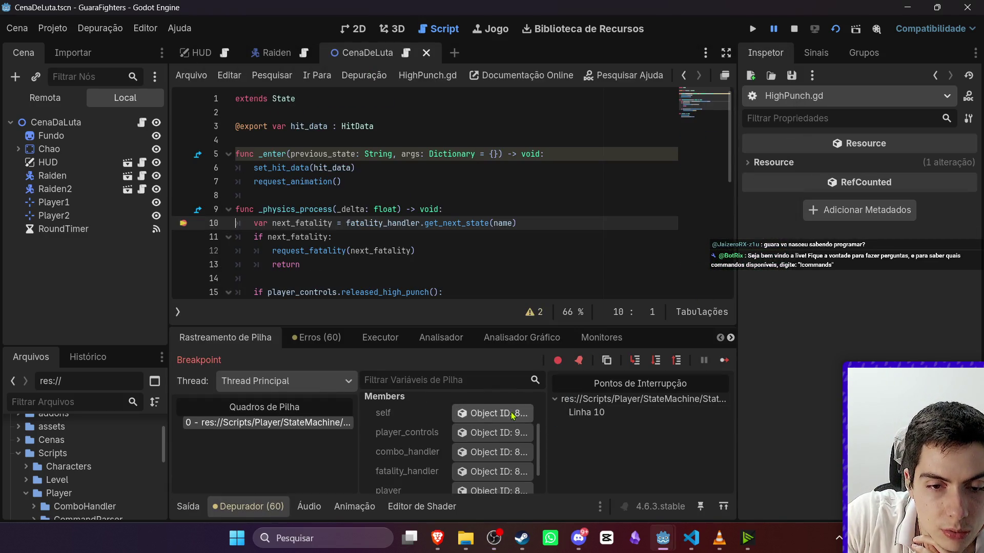
click(492, 441)
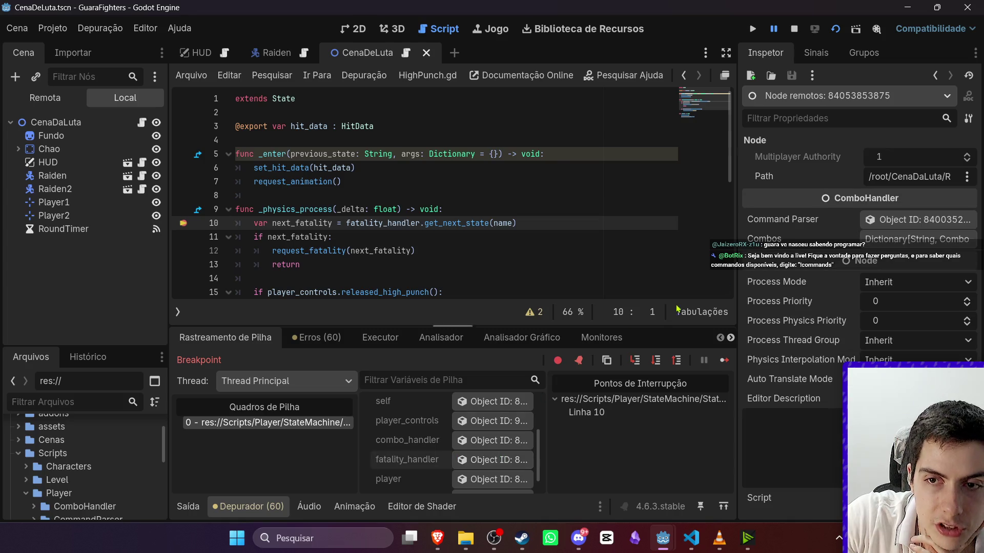
click(914, 239)
click(918, 269)
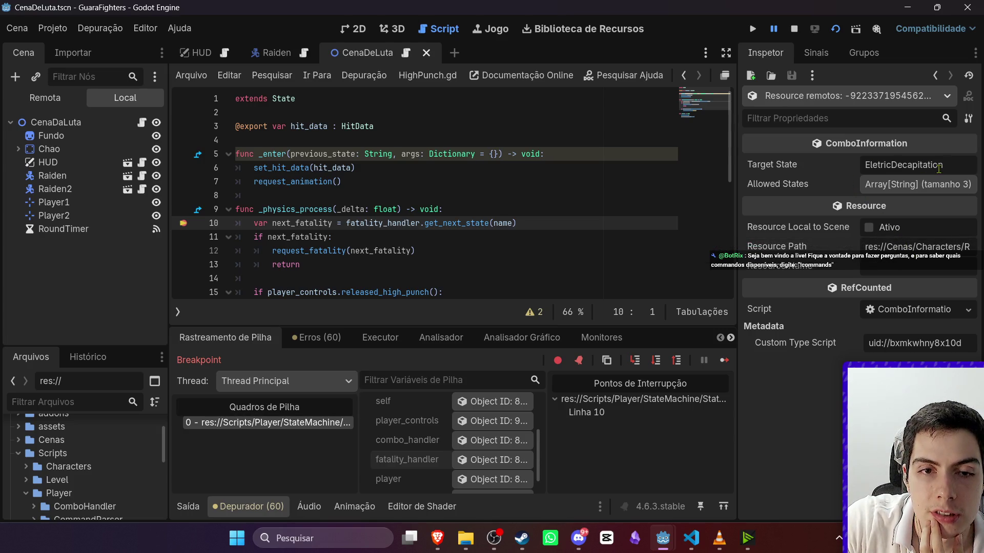
key(F8)
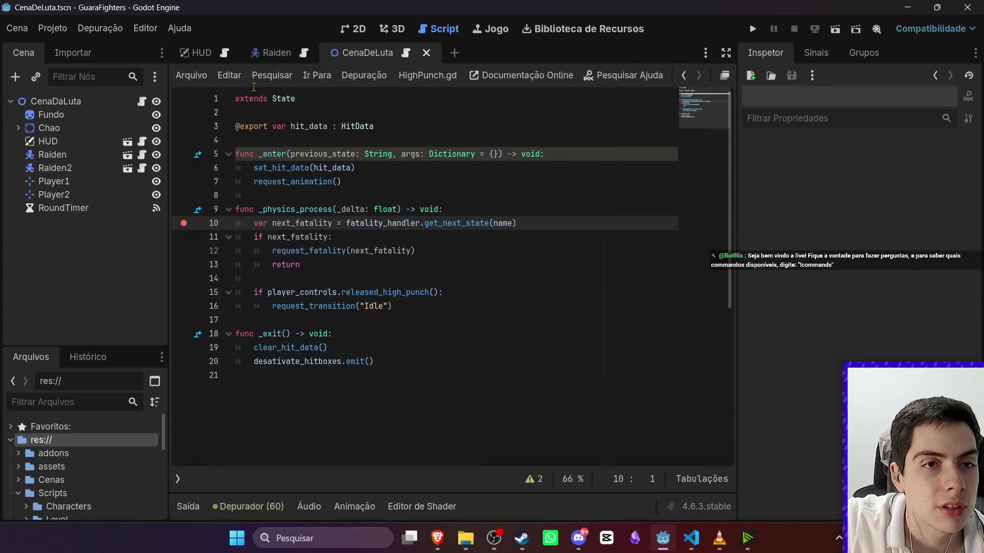
Add a 'State' child node under Raiden's StateMachine via Adicionar Nó Filho.
click(270, 53)
scroll(51, 164, down, 2)
right_click(51, 142)
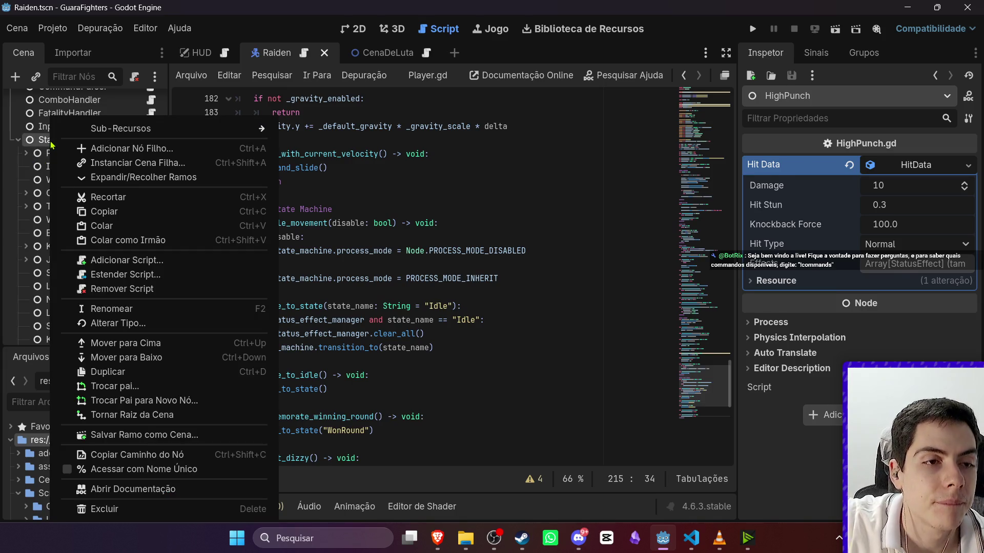
click(82, 148)
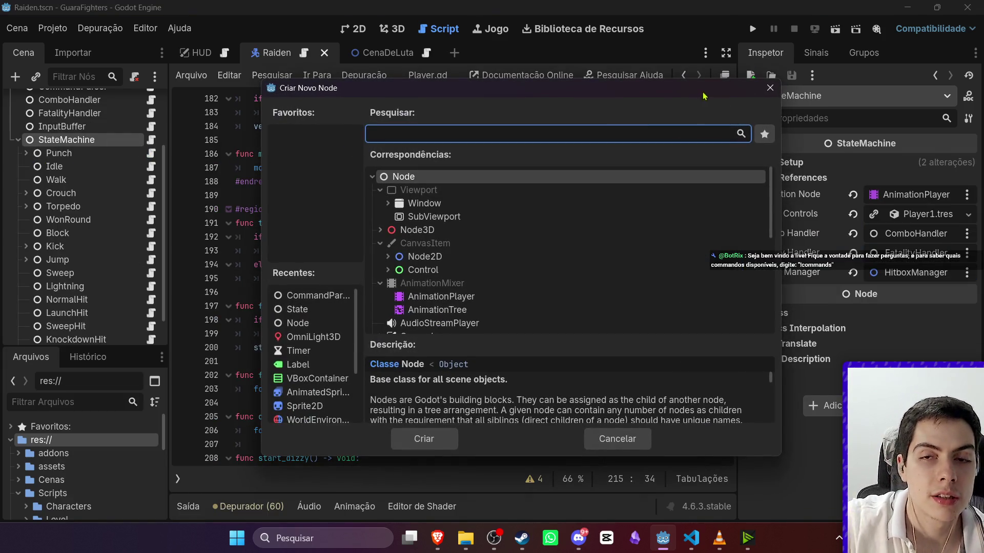
click(770, 87)
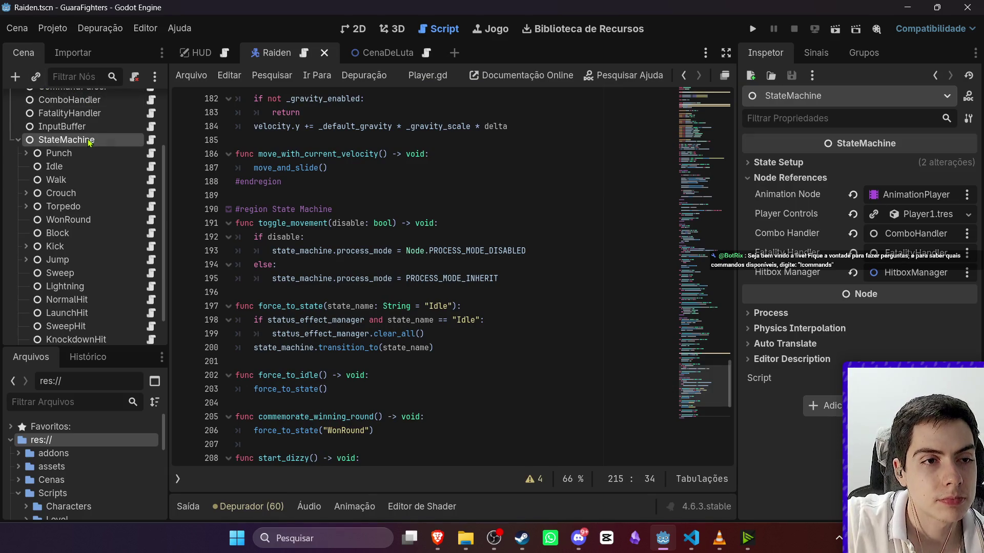
right_click(90, 142)
click(122, 152)
text(State)
key(Return)
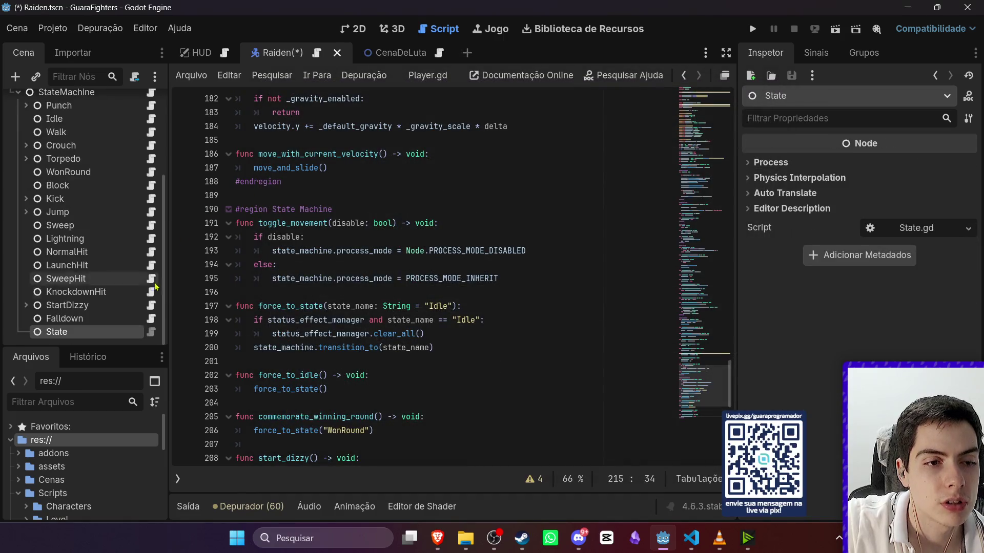
Attach a new script EletricDecapitation.gd to the State node, saved in res://Scripts/Characters/Raiden/States.
click(134, 77)
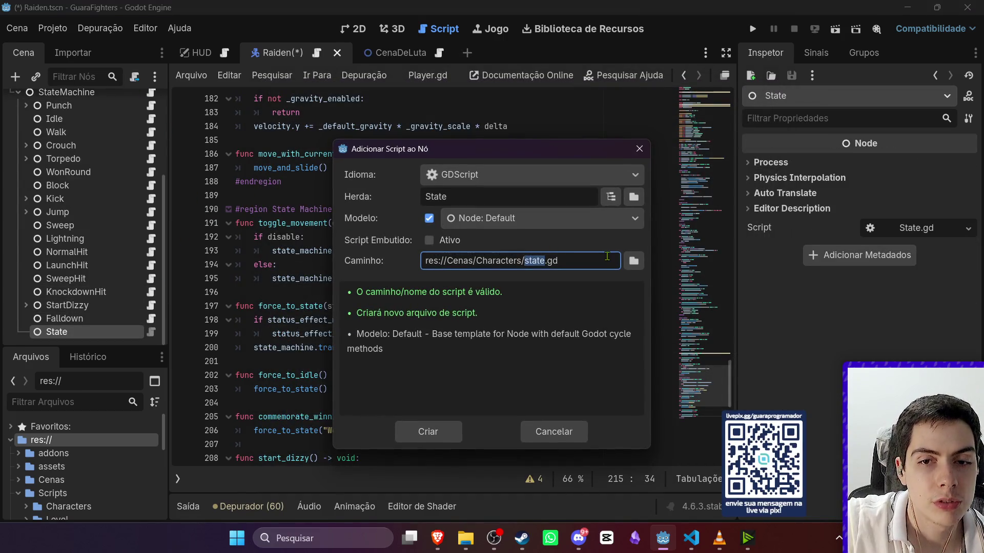
click(633, 261)
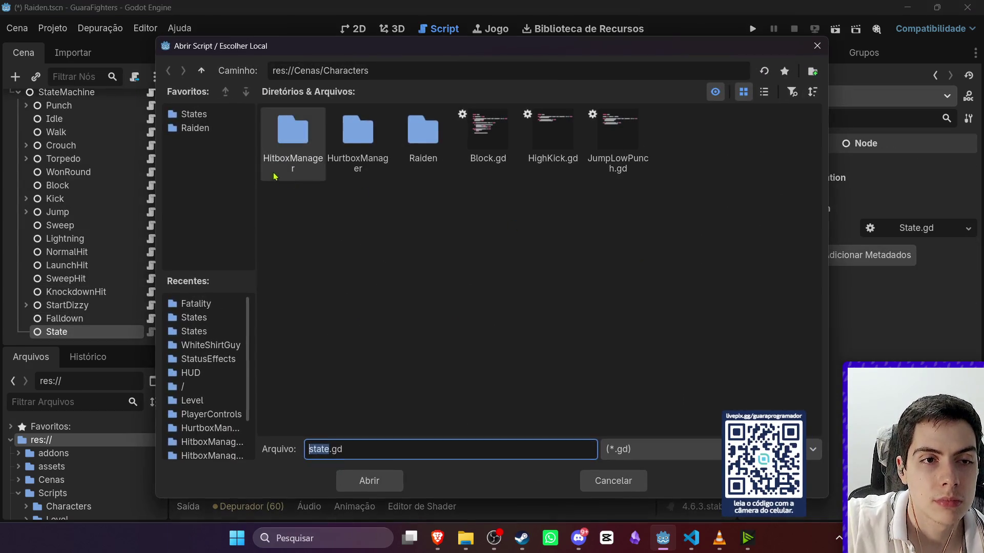
click(220, 117)
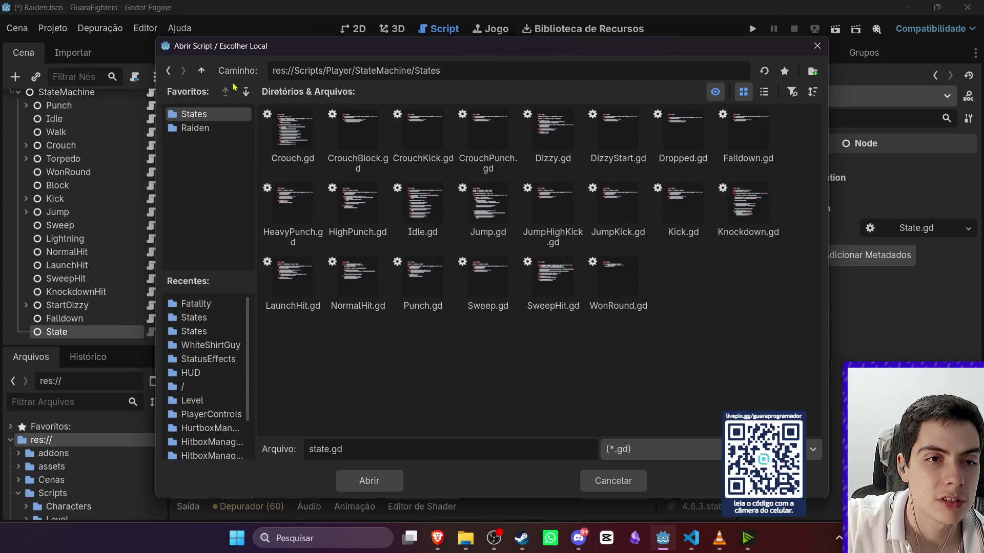
click(201, 70)
click(201, 70)
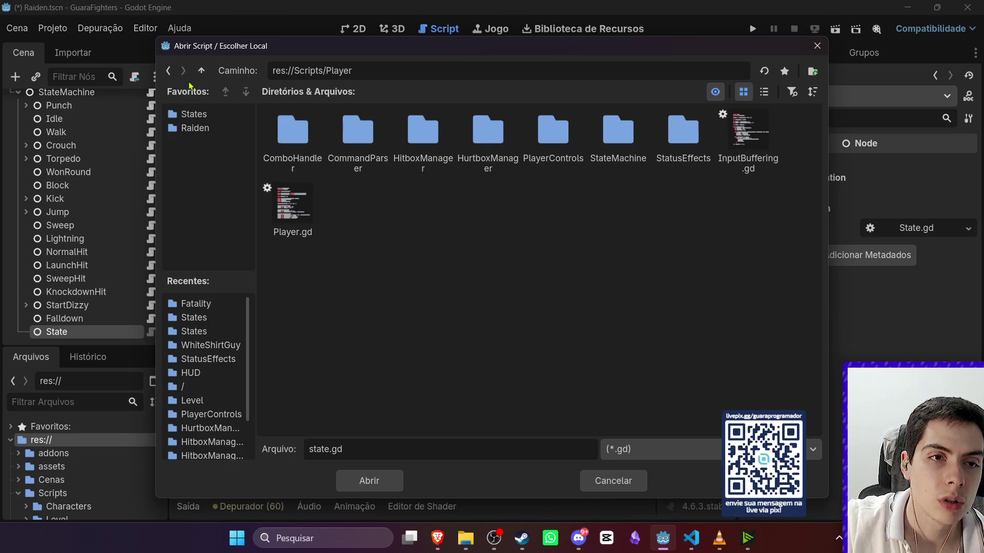
click(201, 70)
click(195, 128)
double_click(297, 137)
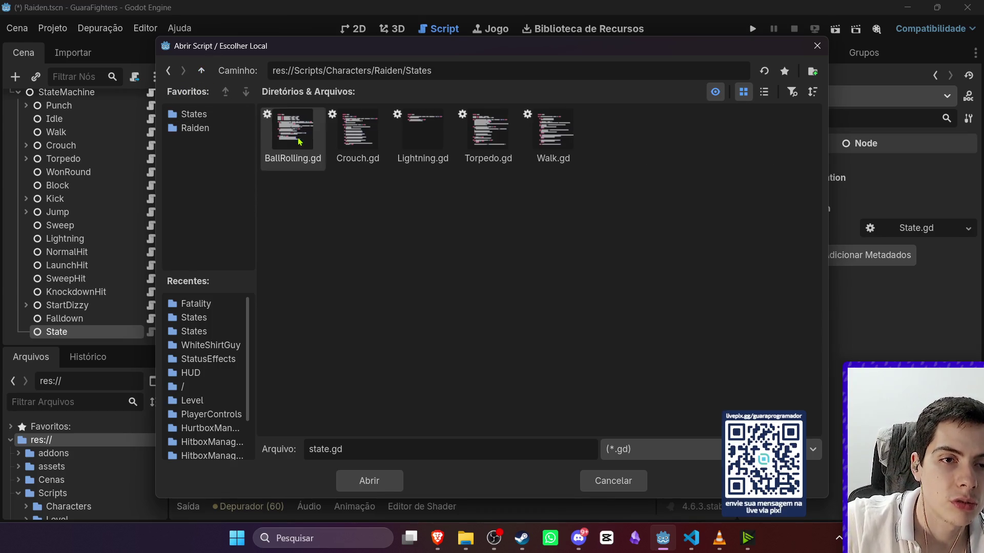
double_click(323, 449)
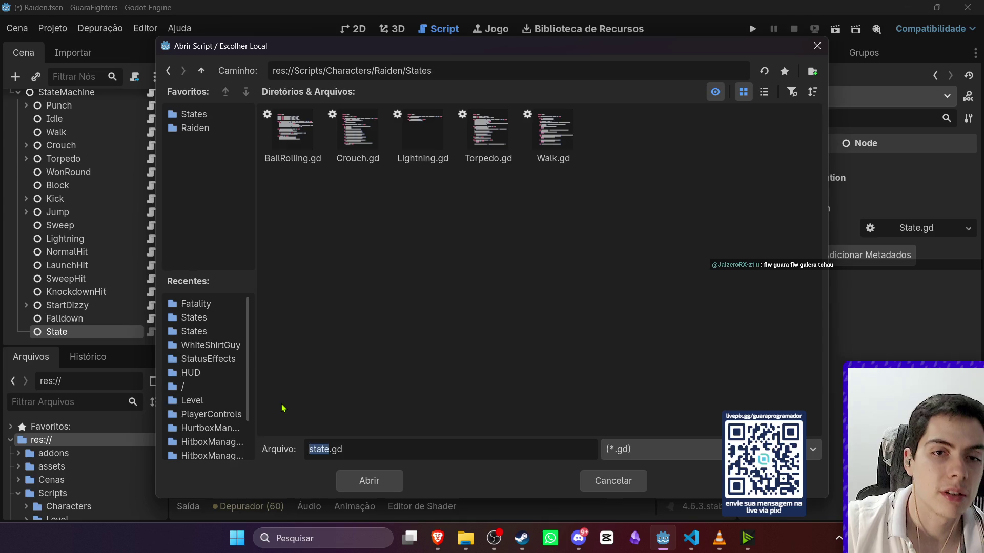
text(EletricDecapitation)
key(Return)
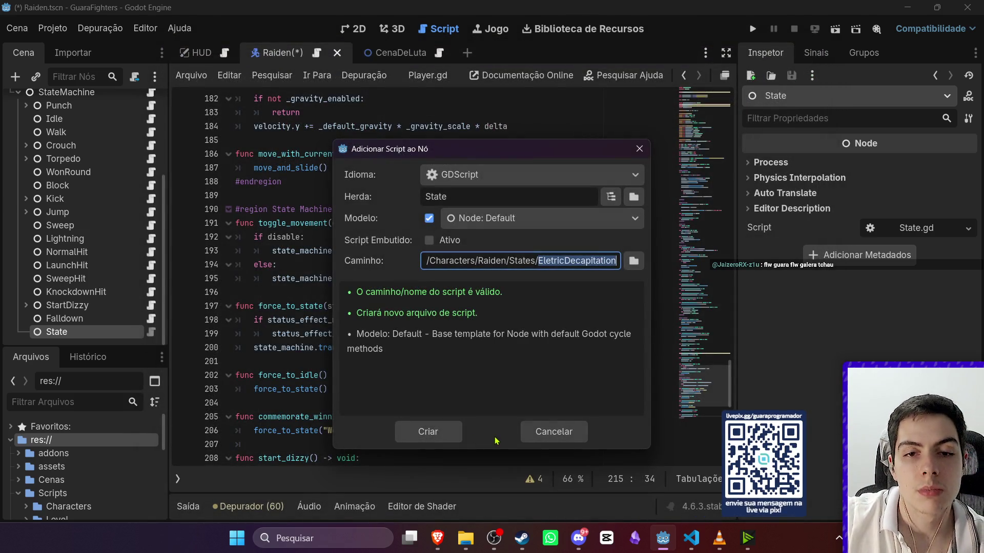
click(449, 432)
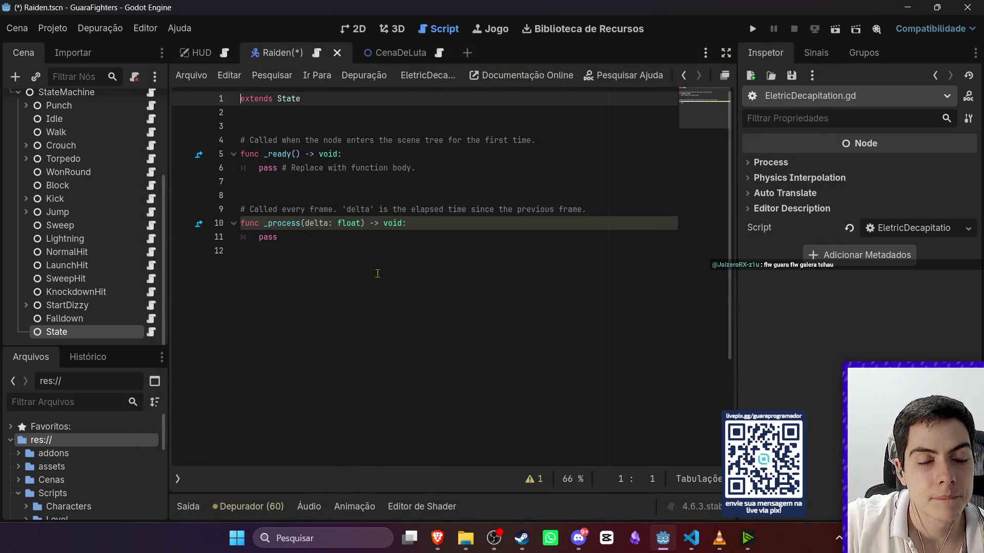
Replace the template code with an _enter function that prints "alo", and save.
drag(378, 273, 187, 141)
key(BackSpace)
key(BackSpace)
text(fun)
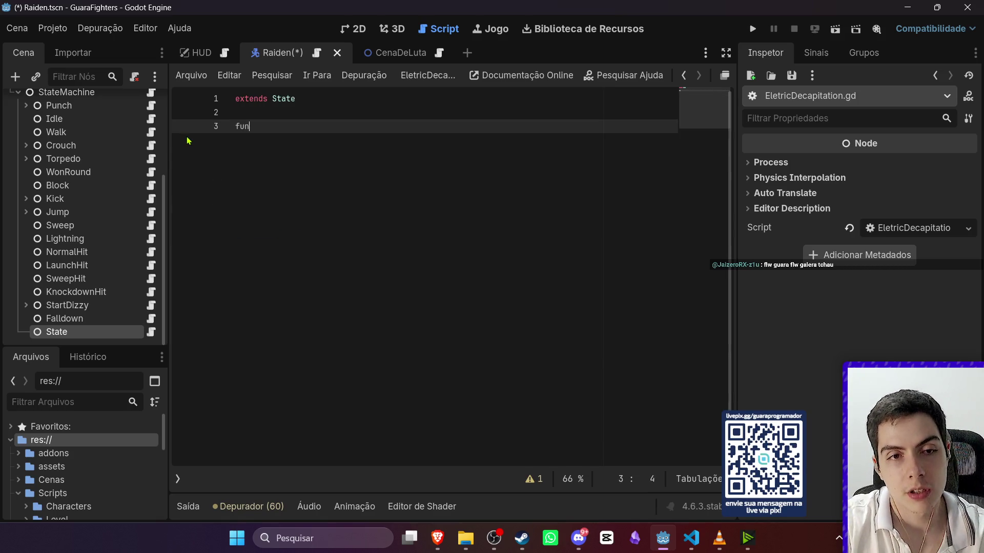
text(c _)
key(Return)
key(Return)
text(pas)
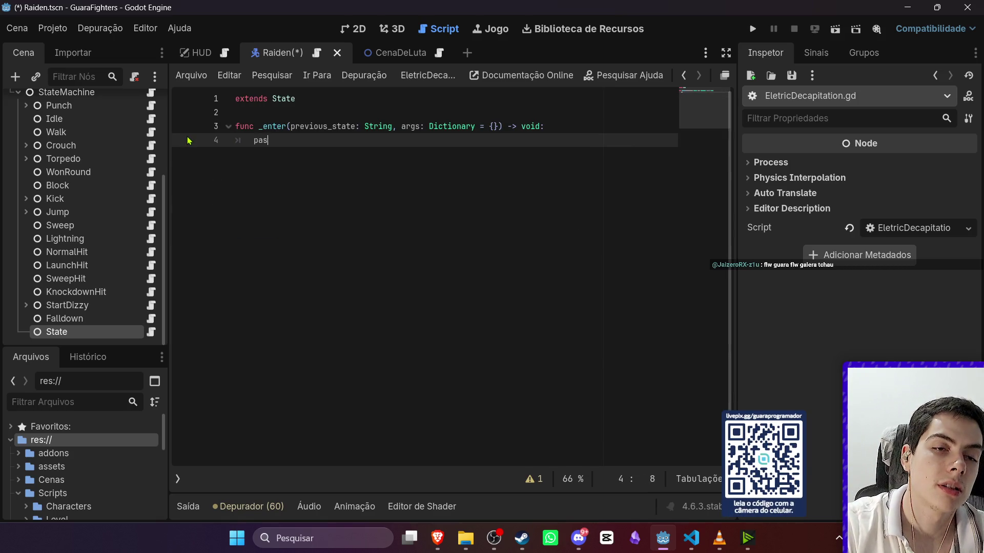
key(BackSpace)
key(BackSpace)
key(BackSpace)
text(print("ao)
key(BackSpace)
text(lo)
key(ctrl+s)
click(477, 235)
key(Return)
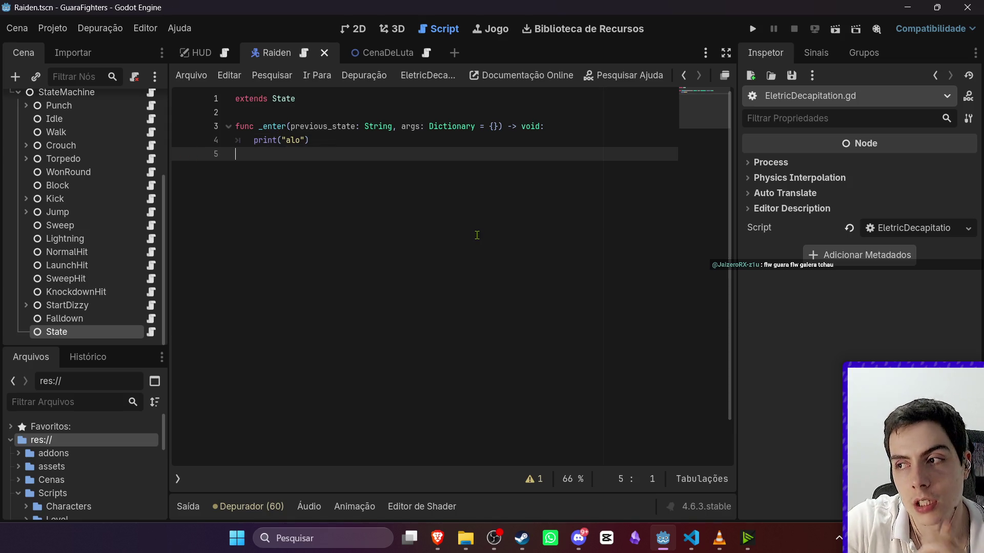
Rename the State node to EletricDecapitation and save the scene.
double_click(49, 331)
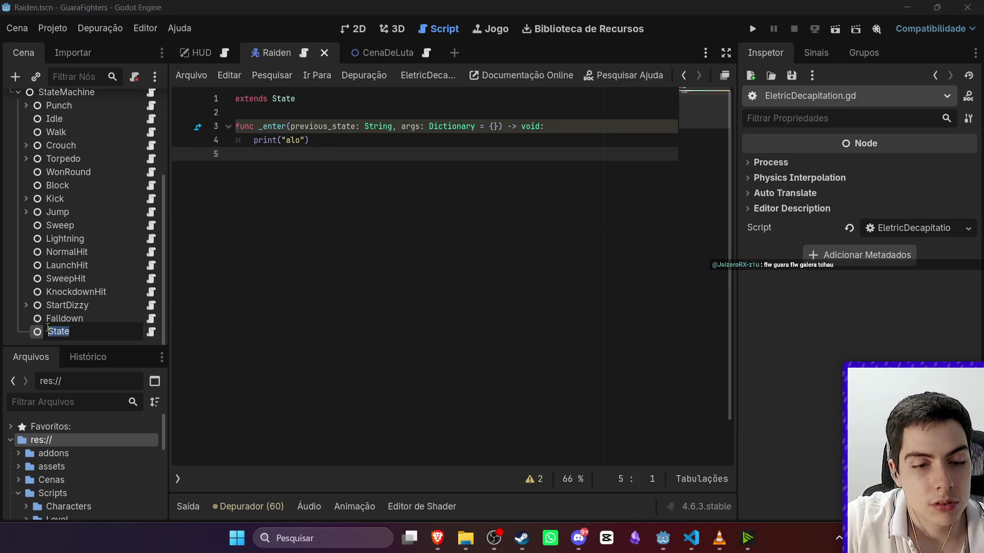
text(EletricDecapit)
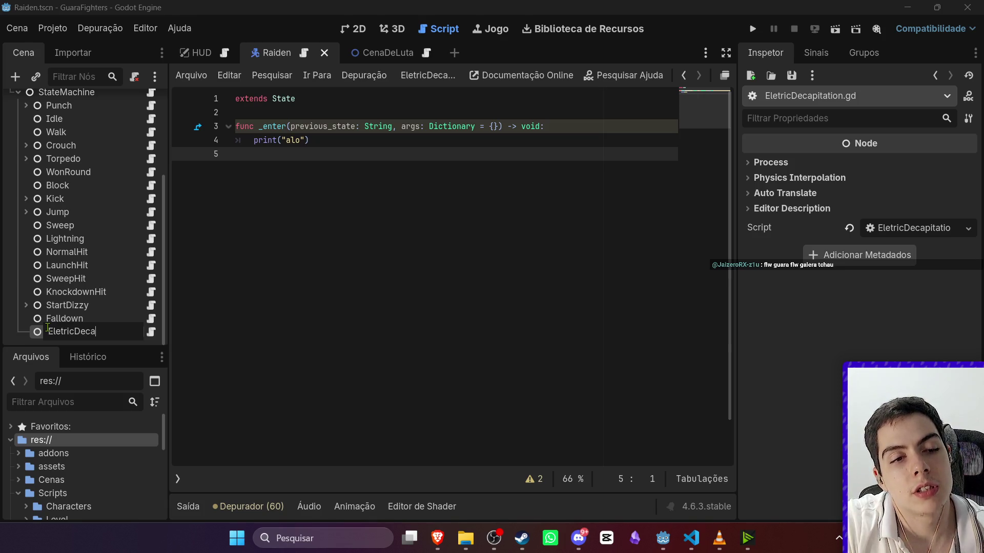
text(ation)
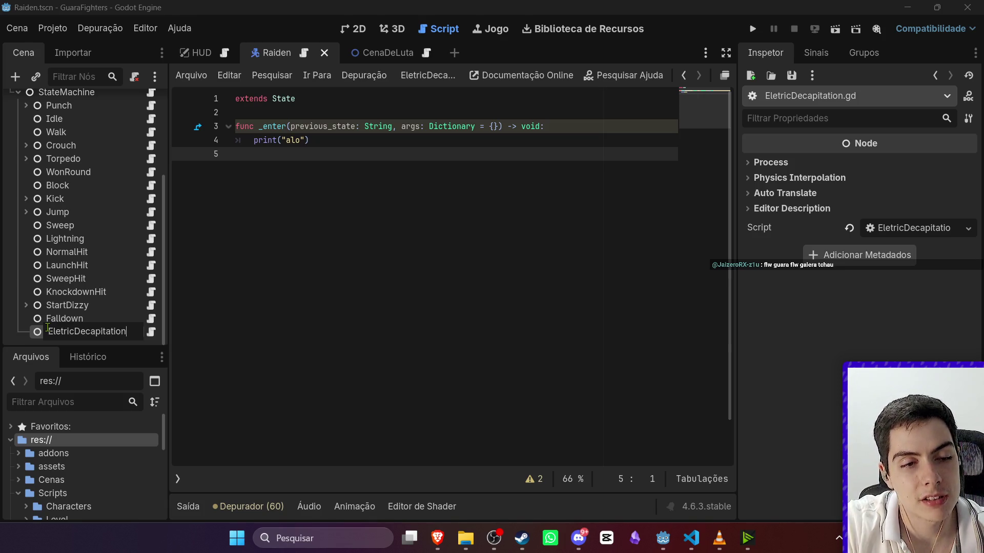
key(Return)
key(ctrl+s)
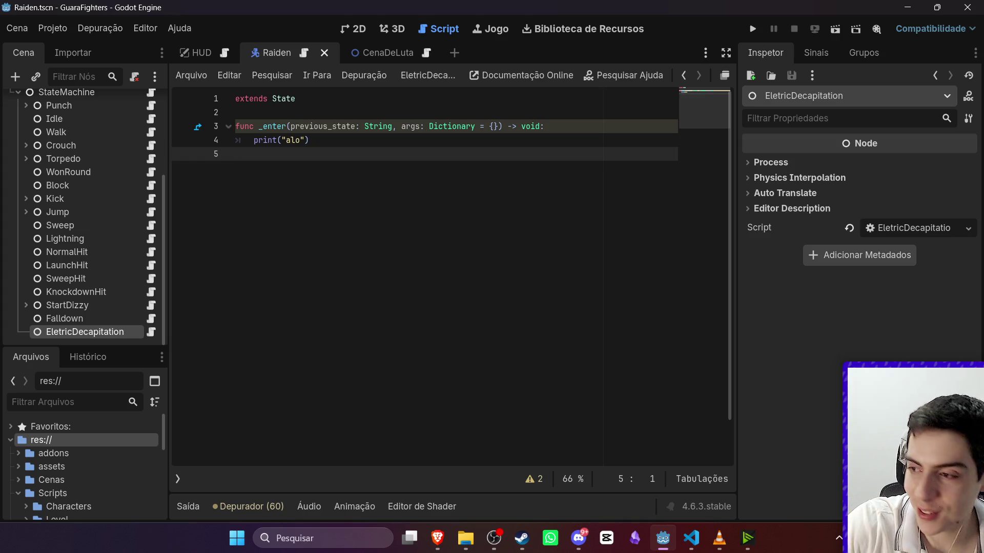
Save, run the CenaDeLuta scene, punch to hit the HighPunch line 10 breakpoint, then stop.
key(ctrl+s)
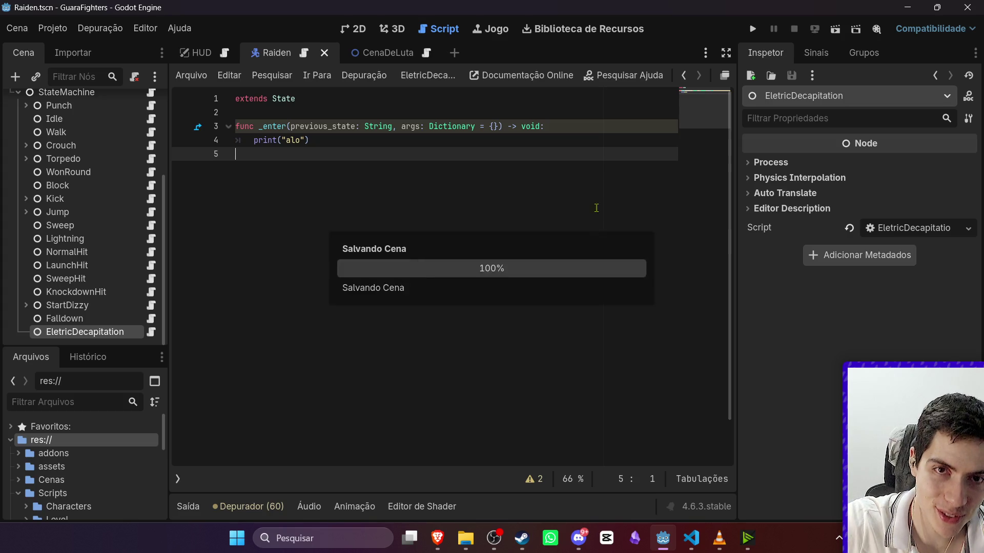
click(385, 53)
key(F6)
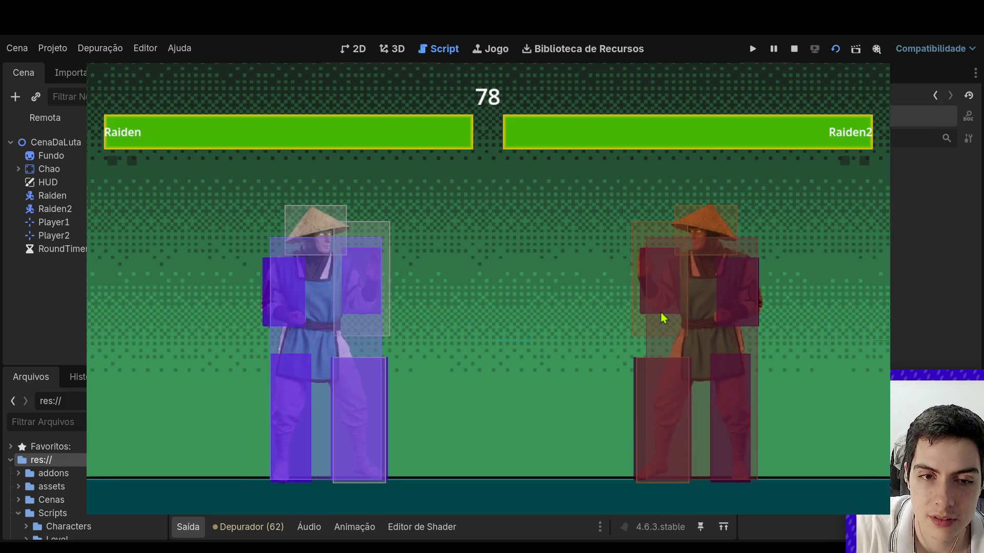
key(j)
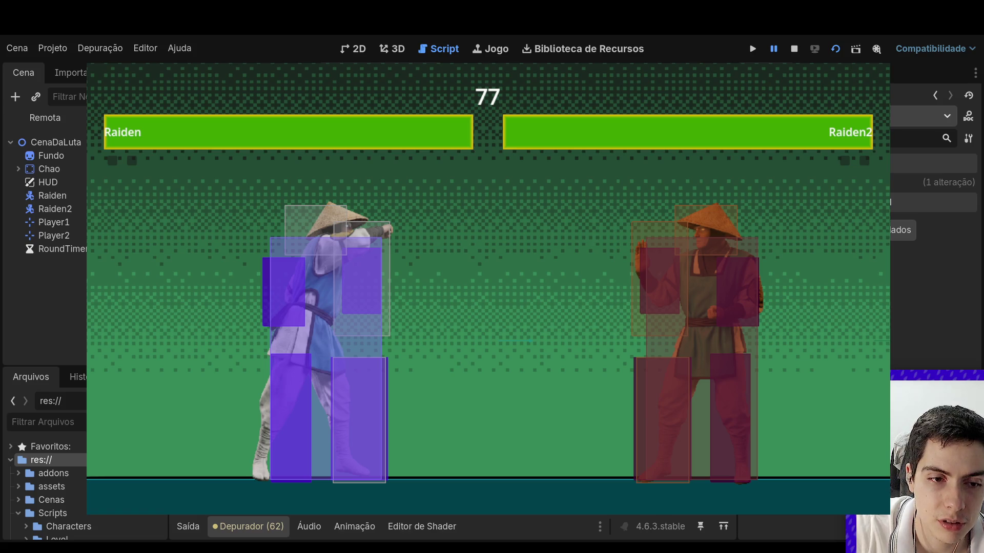
key(F8)
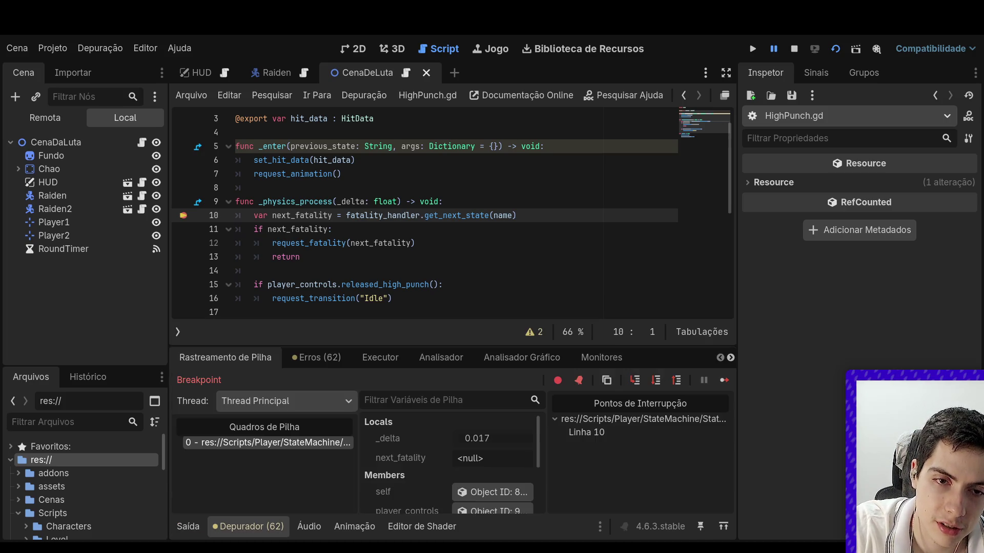
click(794, 48)
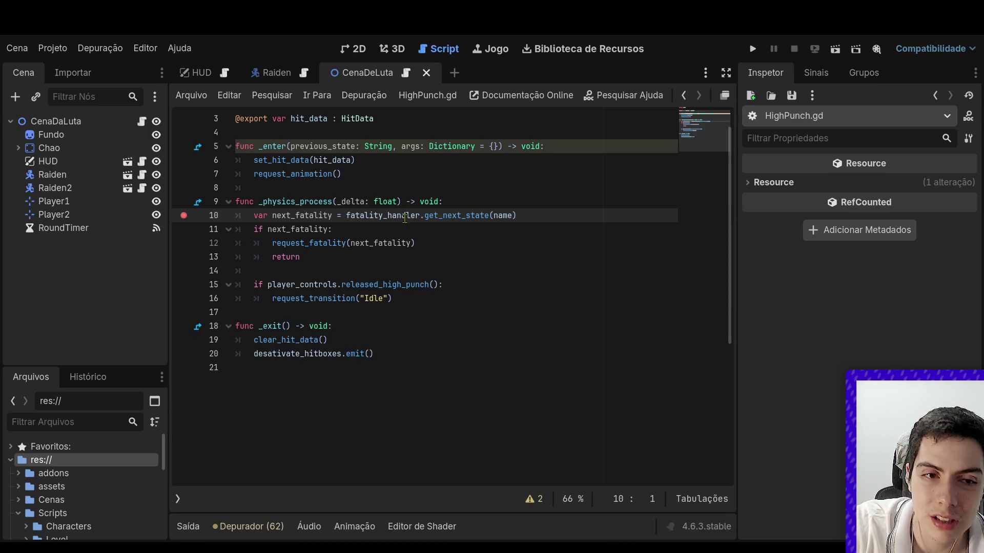
Remove the line 10 breakpoint, save the script, and close the running game.
click(183, 215)
key(ctrl+s)
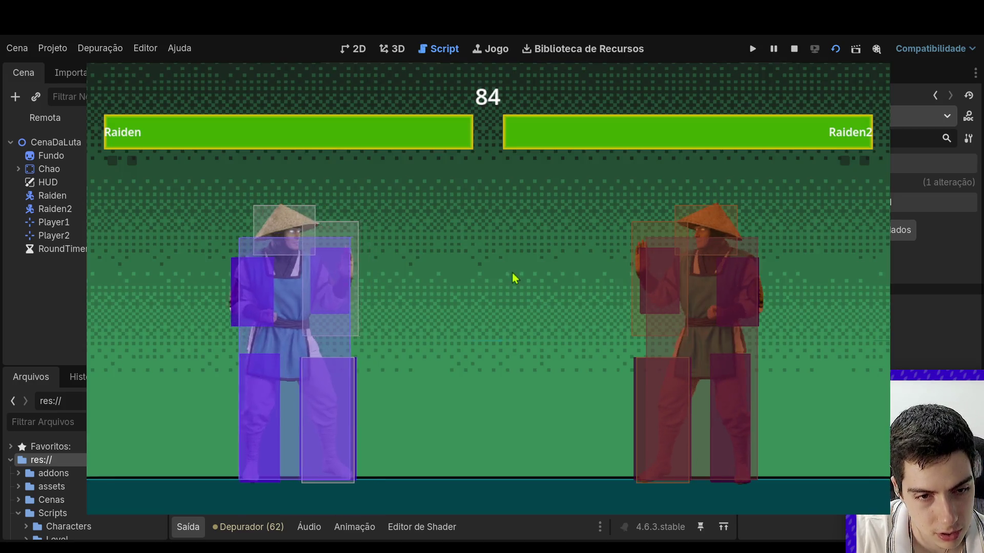
key(F8)
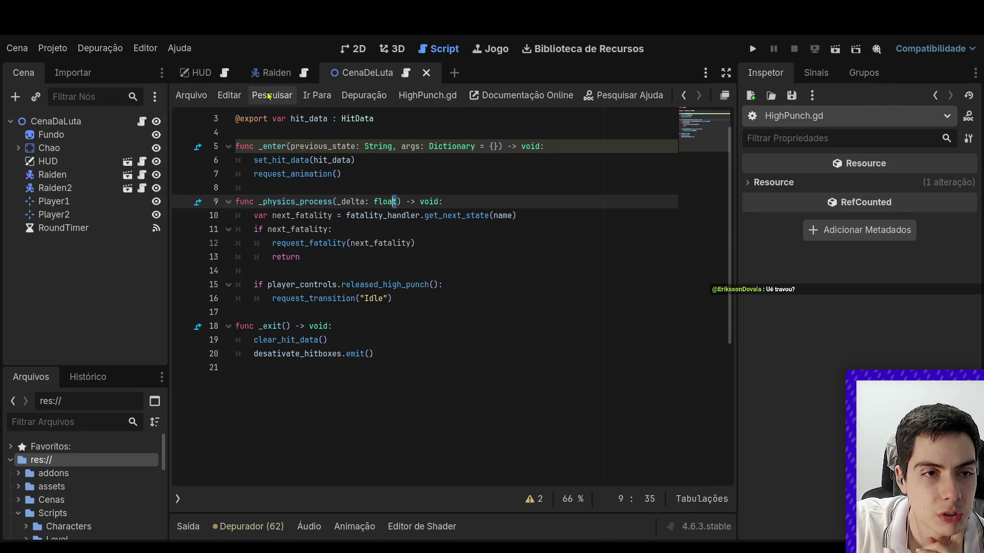
Review CommandParser's third command eletric_decapitation and its inputs, leaving an empty fourth Commands slot.
click(274, 73)
scroll(23, 236, up, 5)
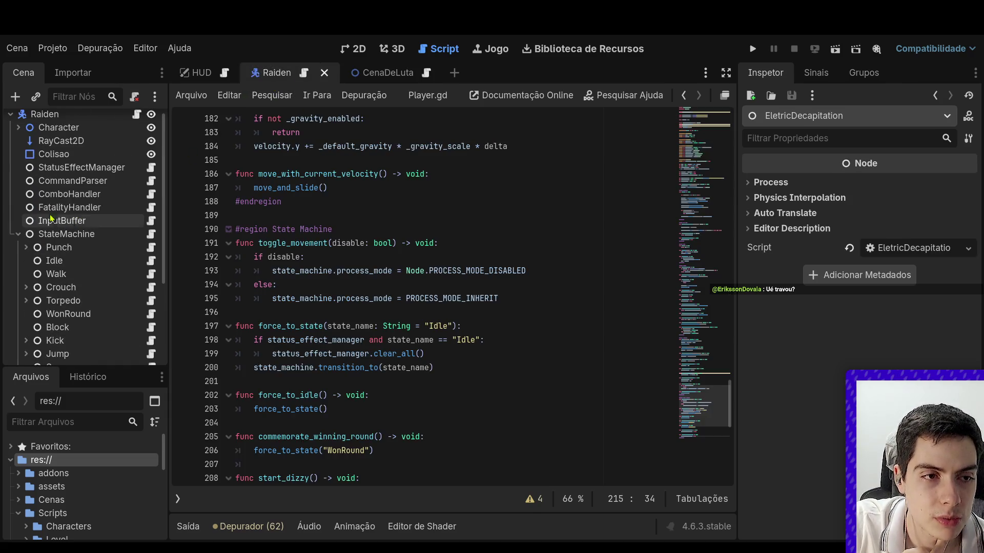
click(18, 235)
click(72, 188)
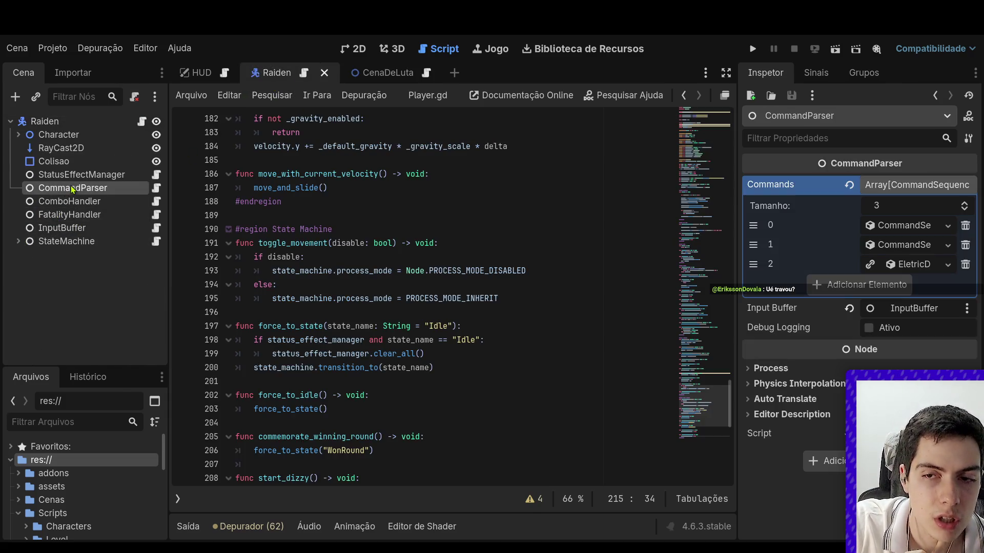
click(894, 283)
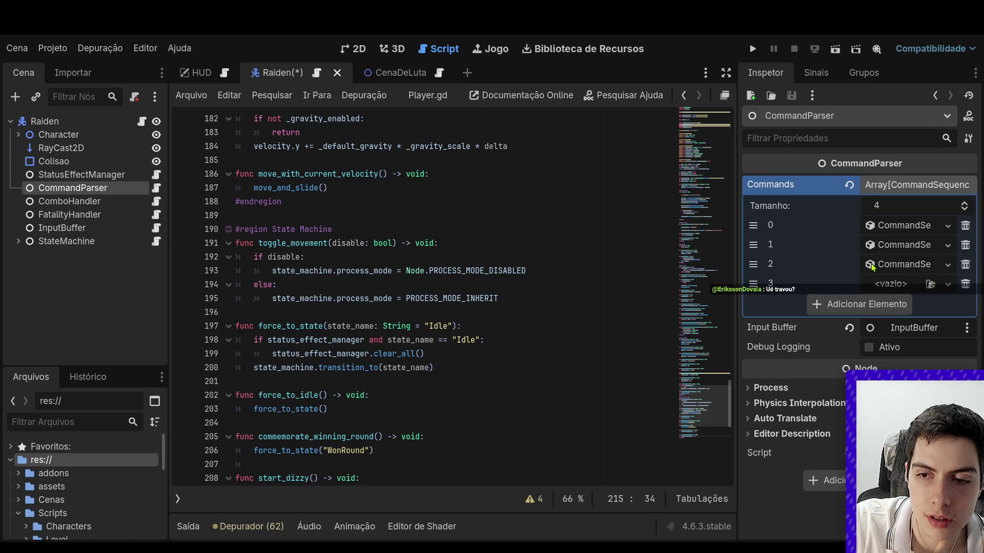
click(914, 265)
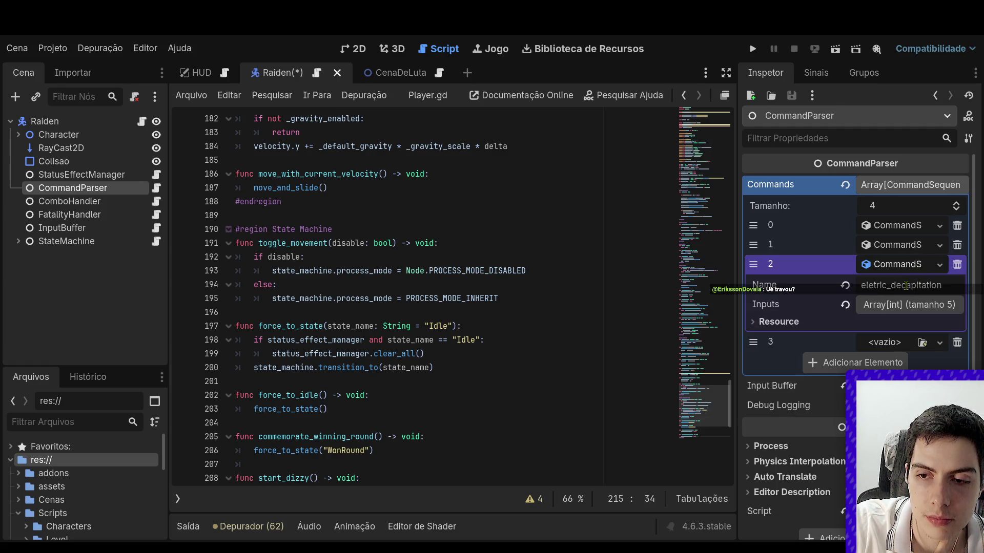
click(905, 305)
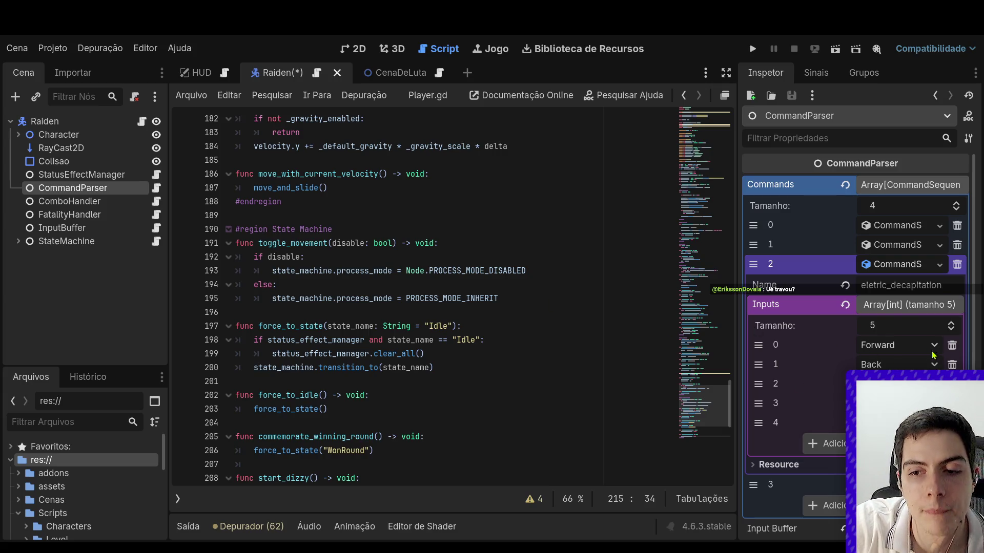
click(892, 307)
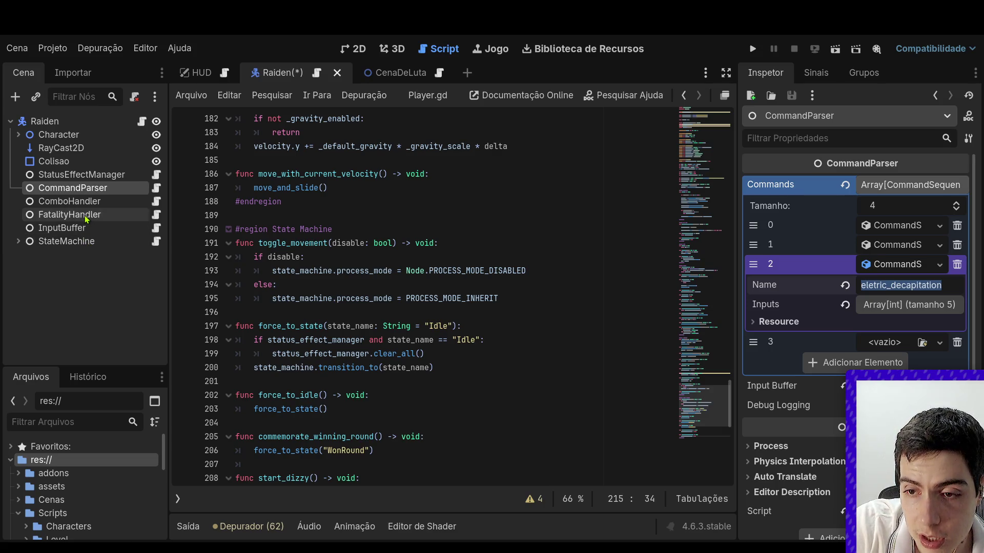
Review FatalityHandler's eletric_decapitation combo targeting EletricDecapitation, then save the Raiden scene.
click(69, 215)
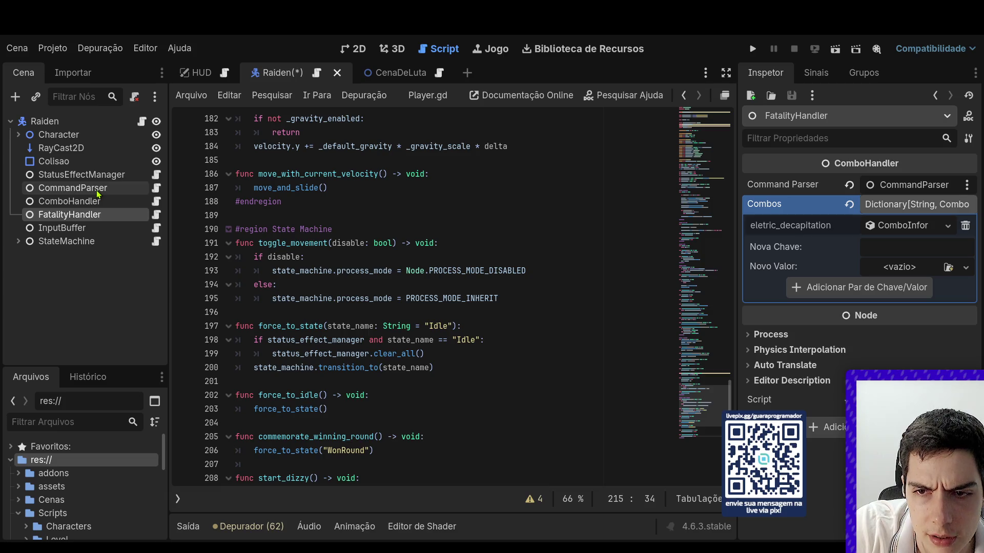
click(881, 226)
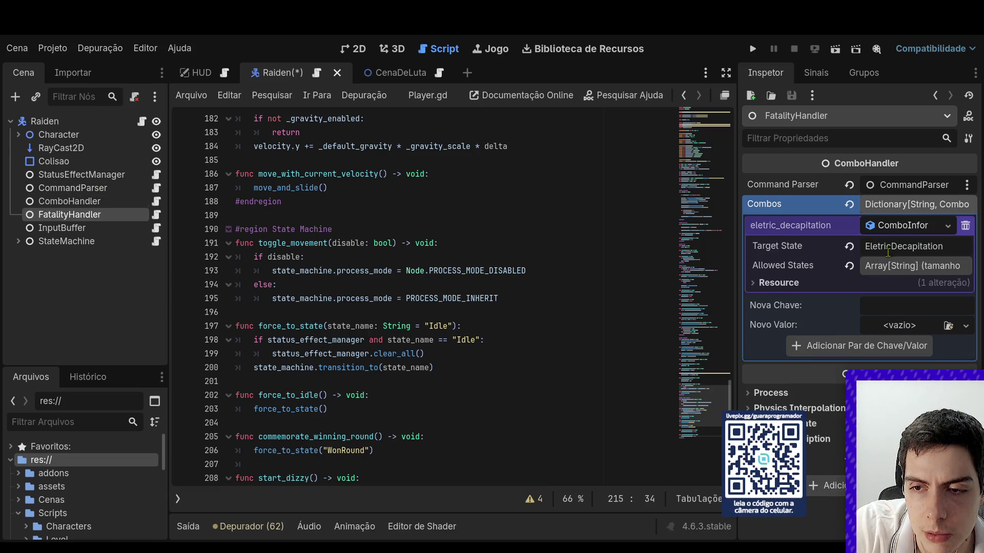
click(20, 241)
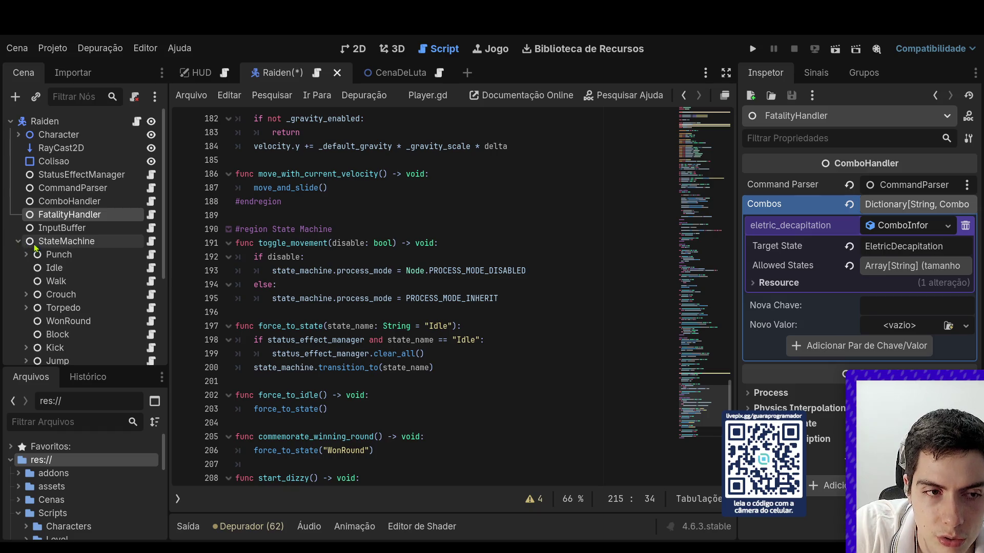
scroll(70, 262, down, 5)
click(417, 287)
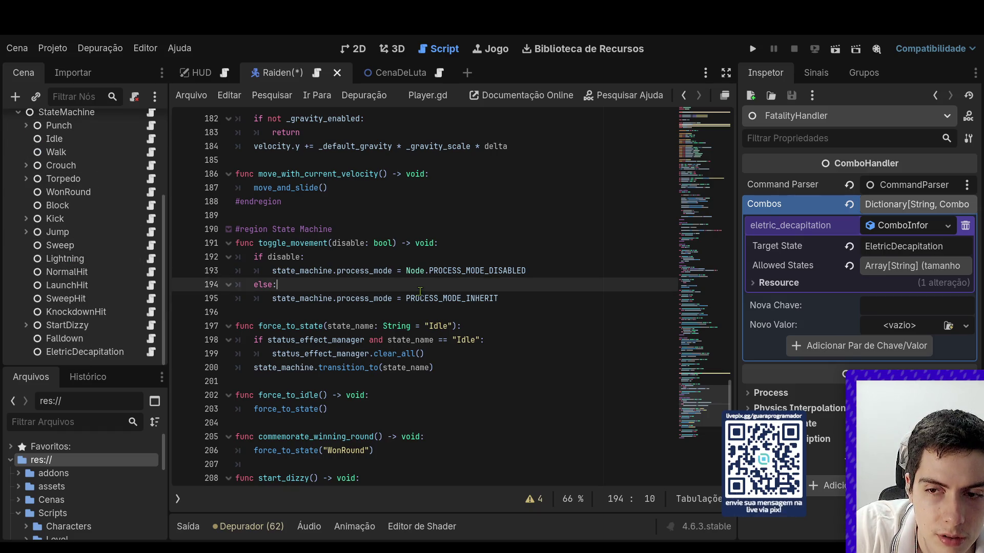
scroll(417, 294, down, 6)
key(ctrl+s)
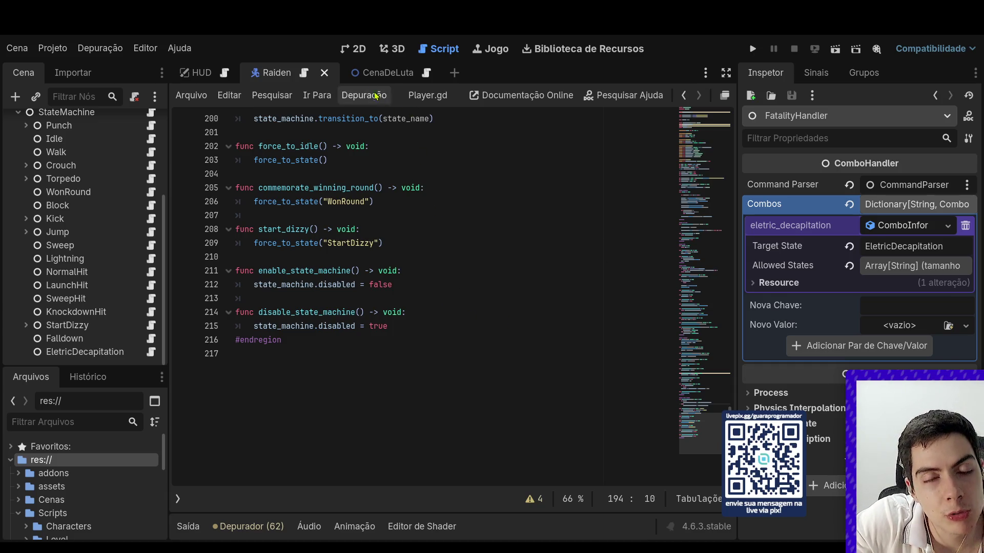
Find and open the HighPunch state's script from Raiden's StateMachine states.
scroll(317, 316, up, 5)
scroll(317, 316, up, 4)
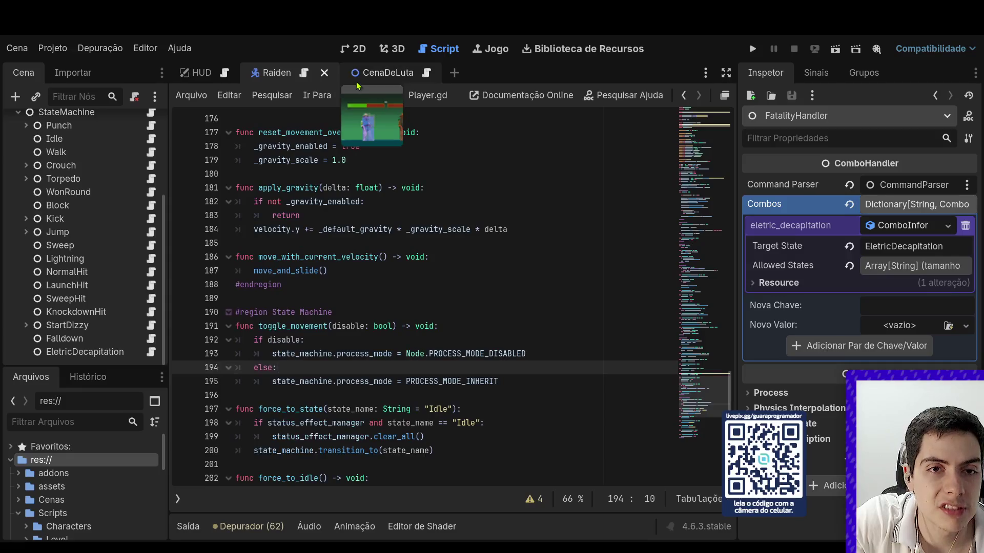
scroll(365, 284, up, 3)
scroll(366, 285, down, 3)
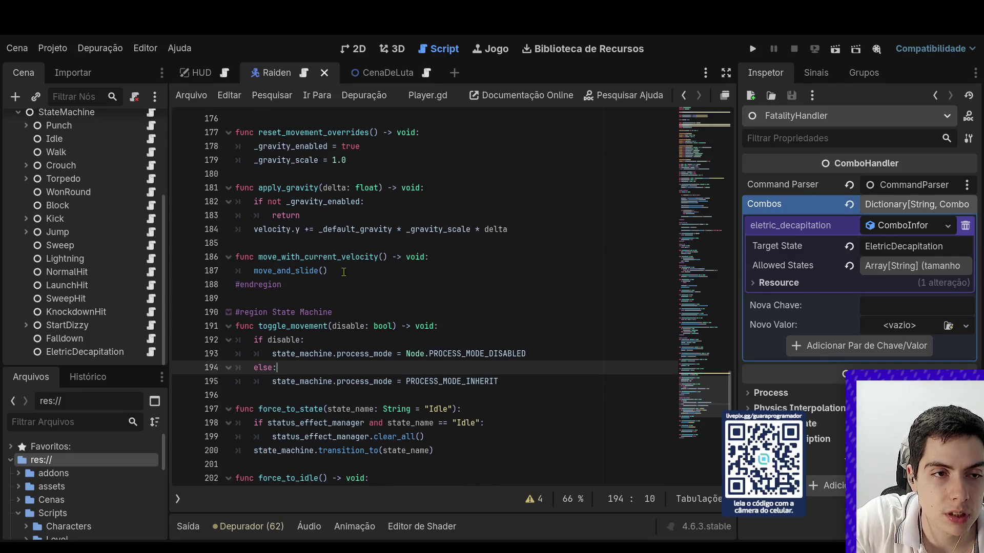
scroll(343, 272, up, 4)
scroll(151, 303, up, 3)
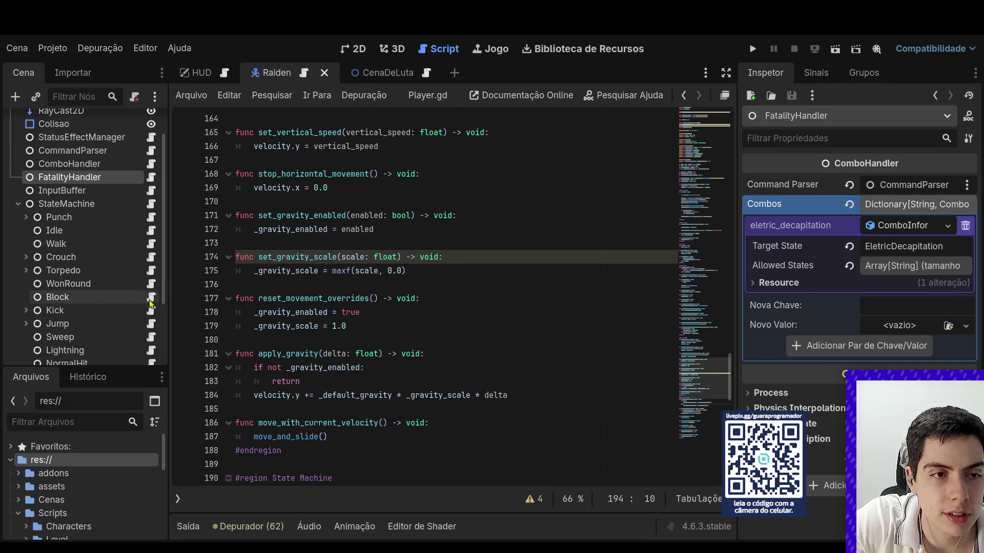
click(152, 243)
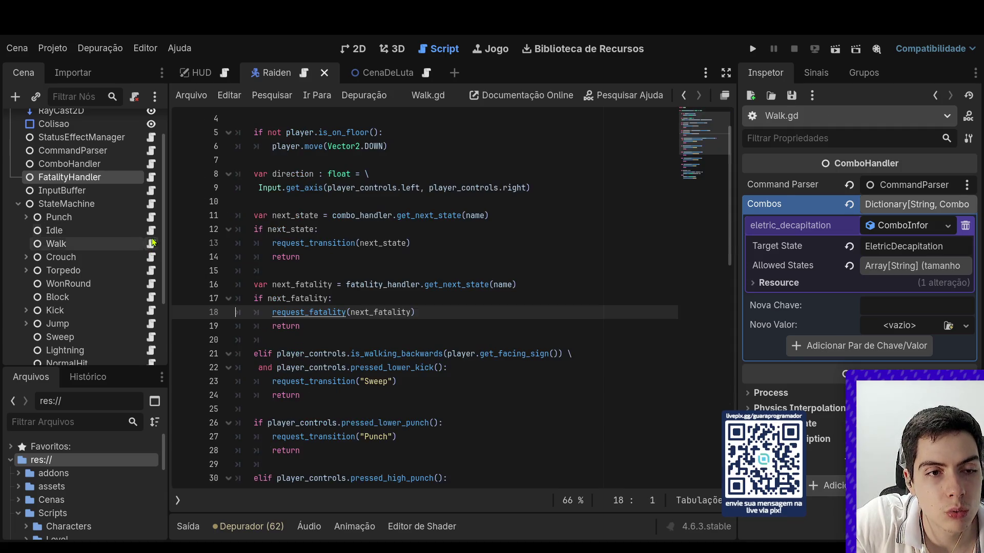
click(151, 230)
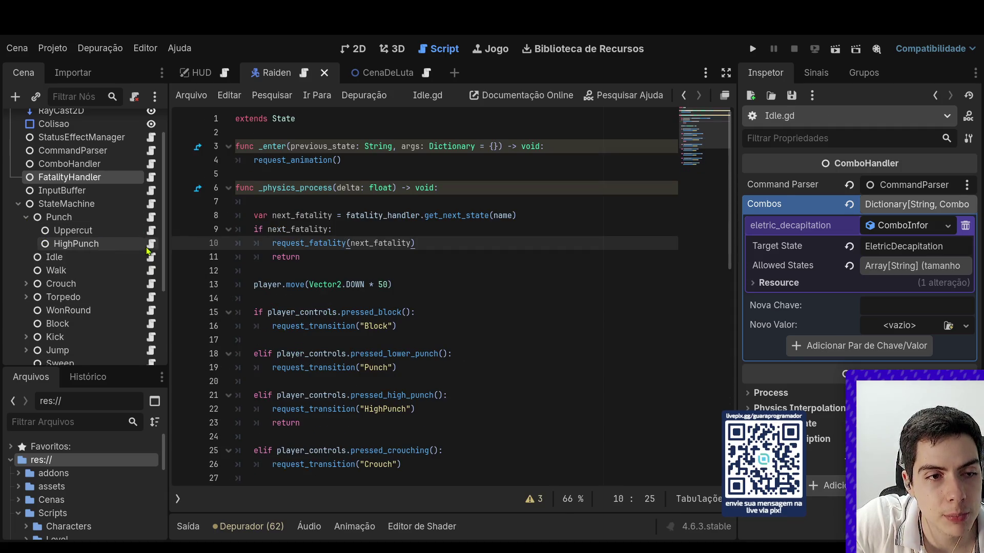
click(151, 244)
click(449, 217)
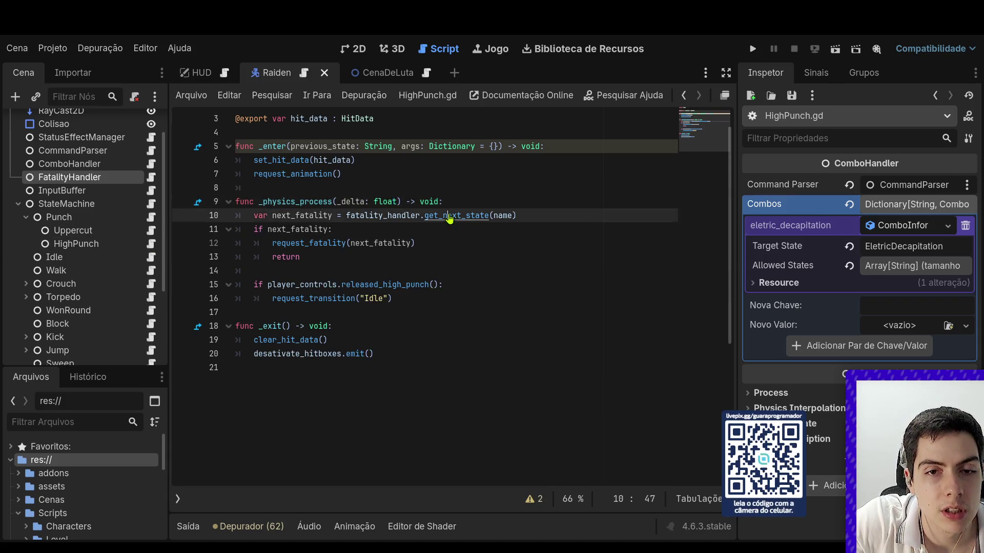
Jump to get_next_state in ComboHandler.gd and set a breakpoint on line 8.
ctrl+click(449, 216)
scroll(441, 256, up, 2)
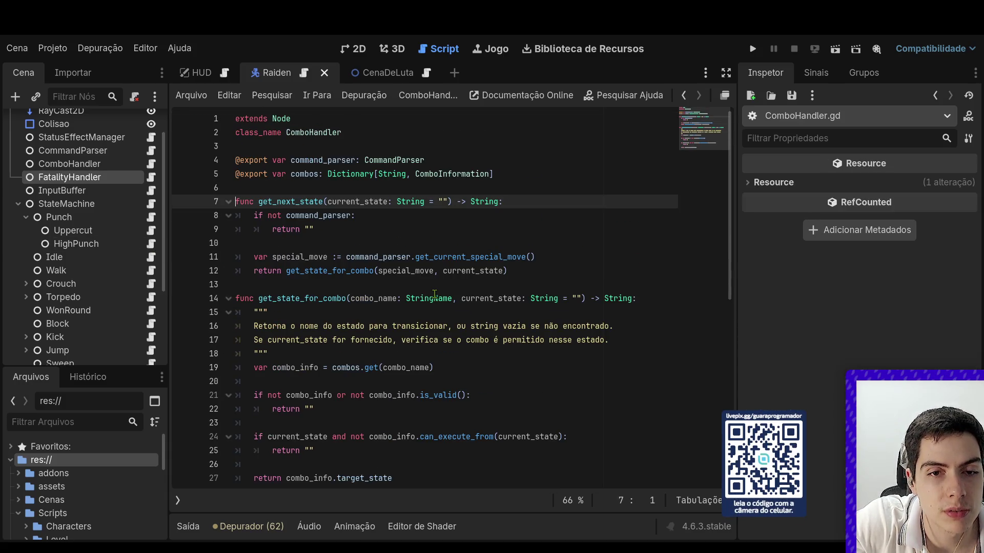
click(183, 215)
click(480, 261)
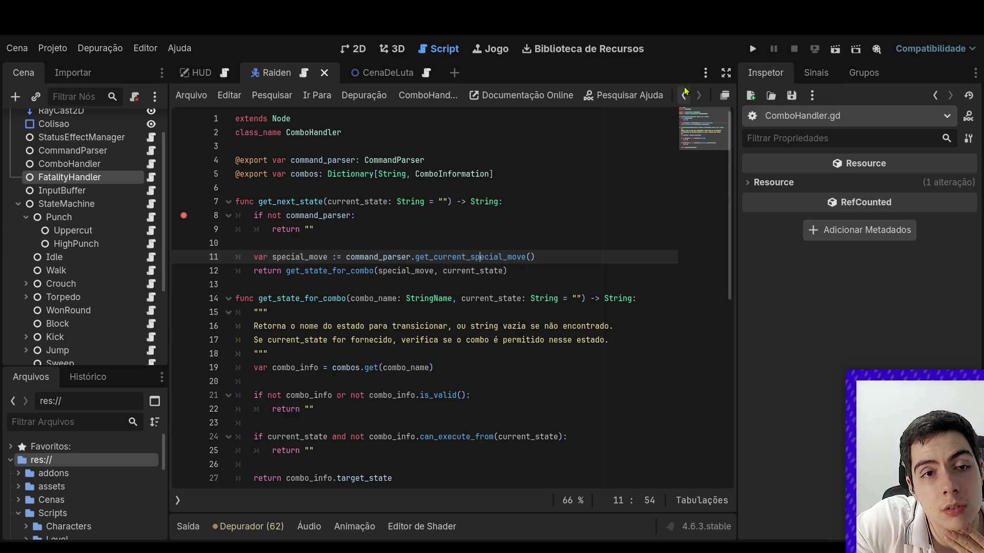
Run the CenaDeLuta fight scene to the line 8 breakpoint (special_move null), then stop it and clear the breakpoint.
click(345, 75)
click(836, 49)
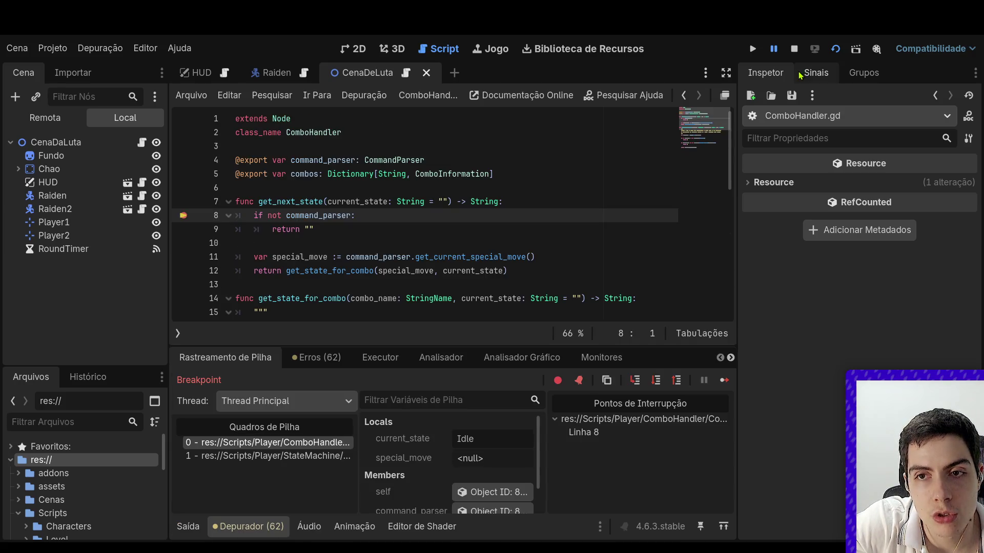
click(794, 49)
click(183, 215)
click(523, 201)
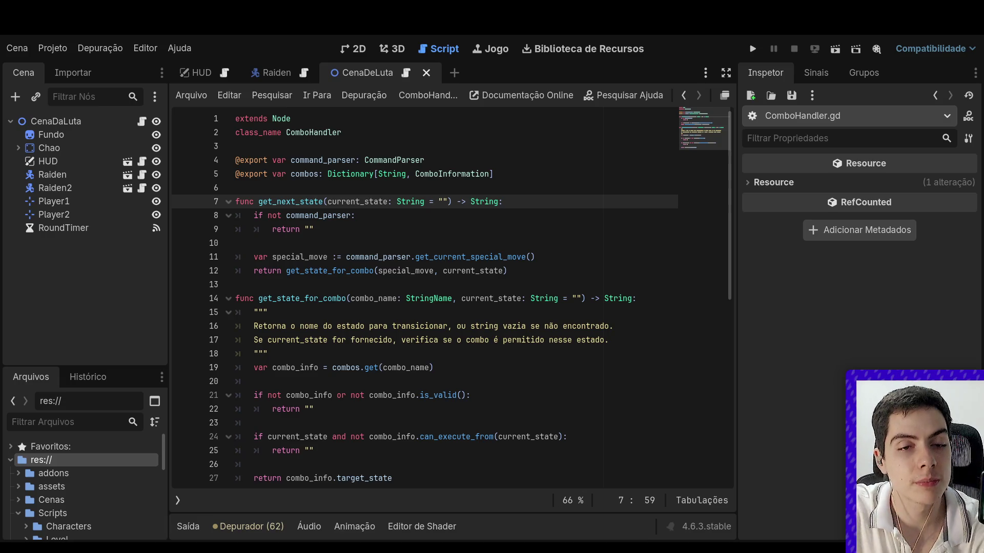
Turn on Debug Logging for Raiden's CommandParser node and save the Raiden scene.
click(420, 257)
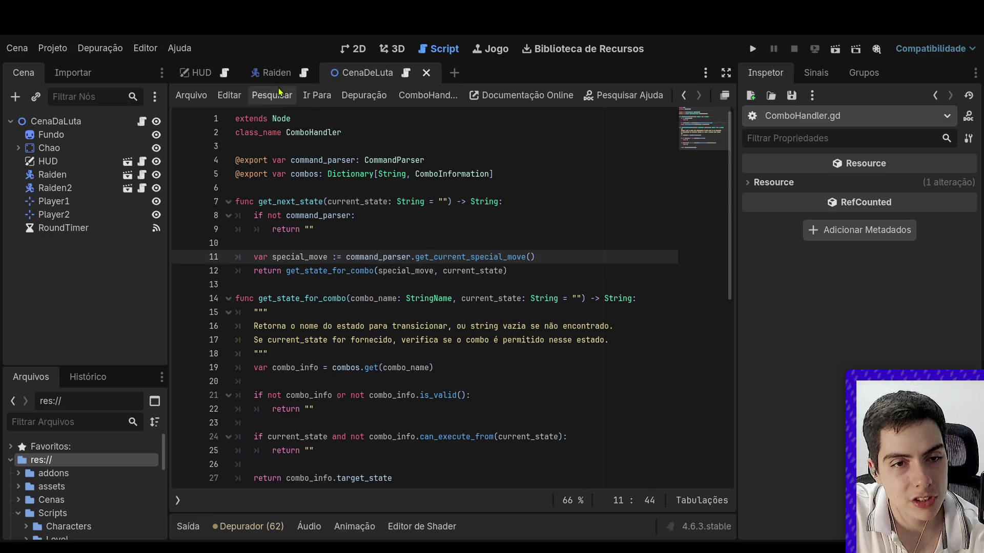
click(277, 73)
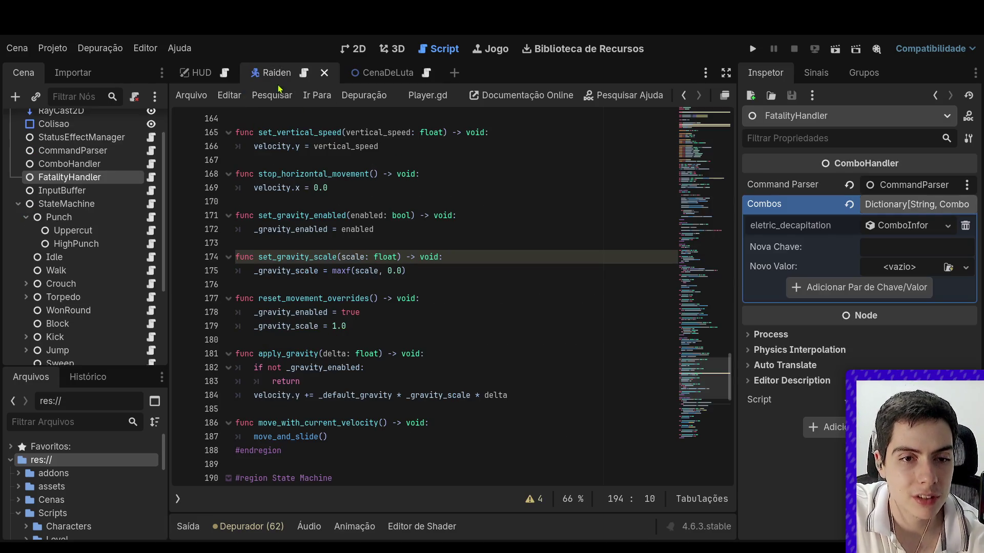
click(18, 203)
click(82, 175)
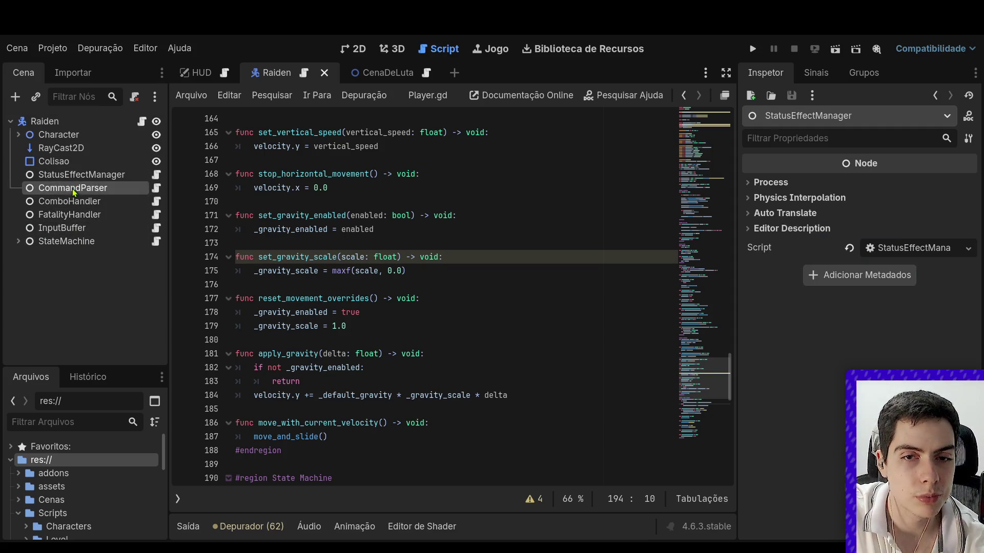
click(72, 188)
click(879, 350)
key(ctrl+s)
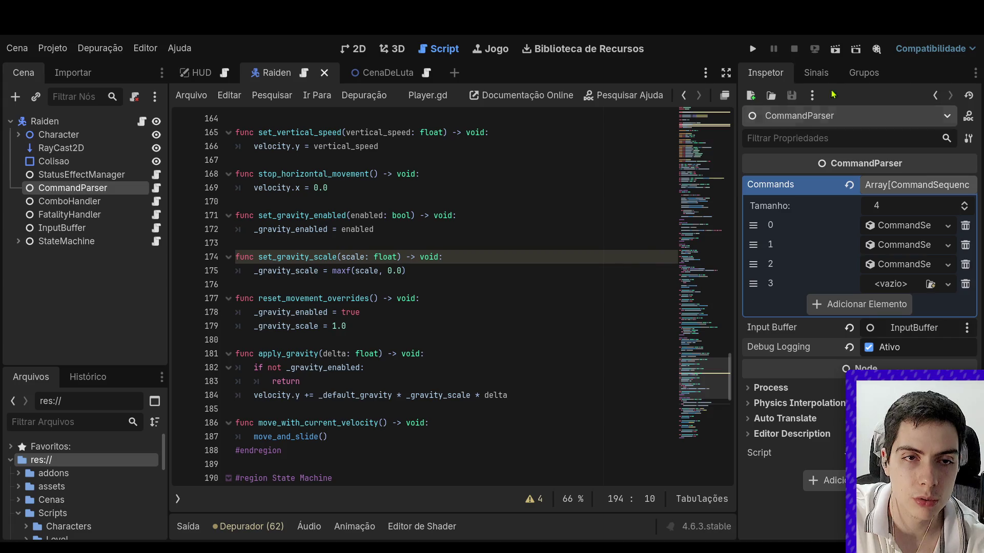
Save the Raiden scene again and launch the CenaDeLuta fight scene.
click(357, 76)
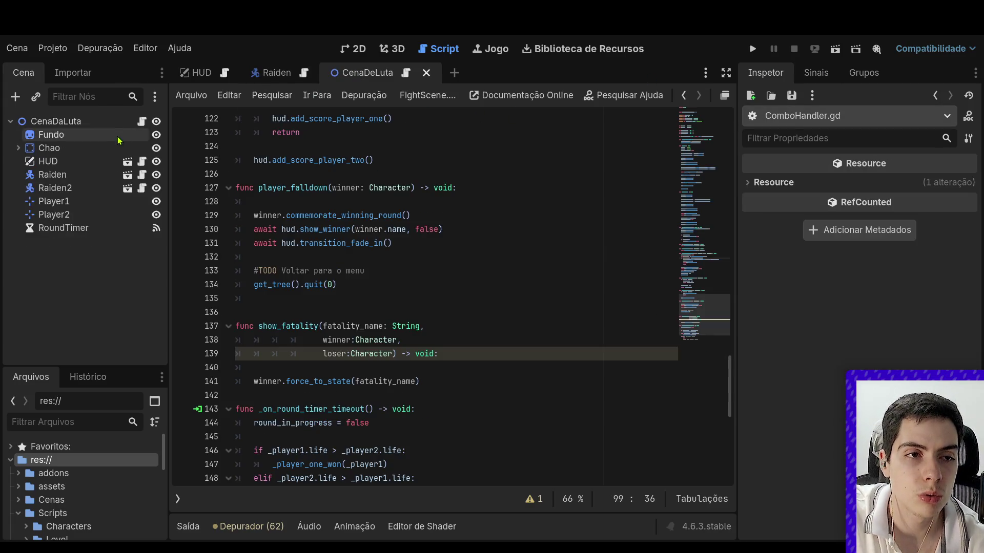
click(272, 73)
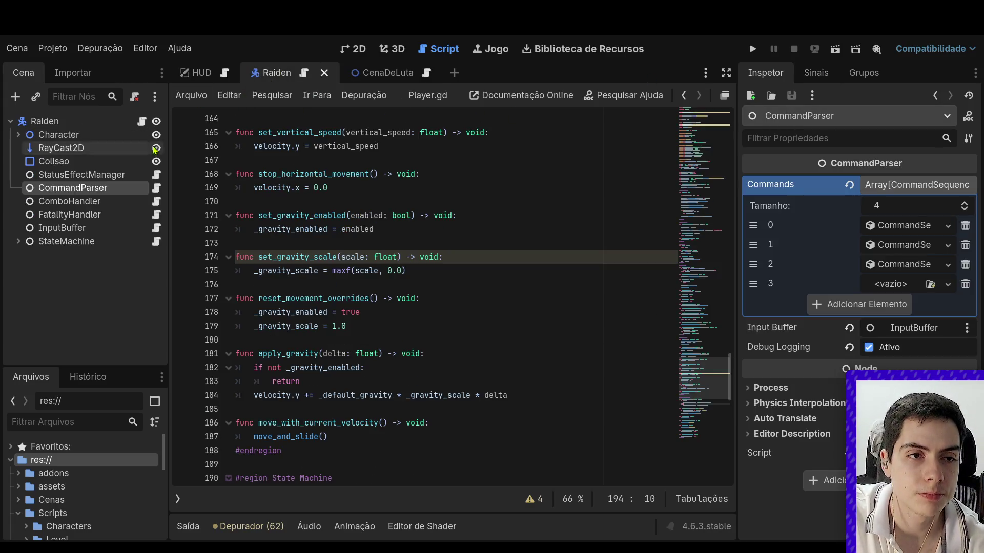
click(157, 242)
key(ctrl+s)
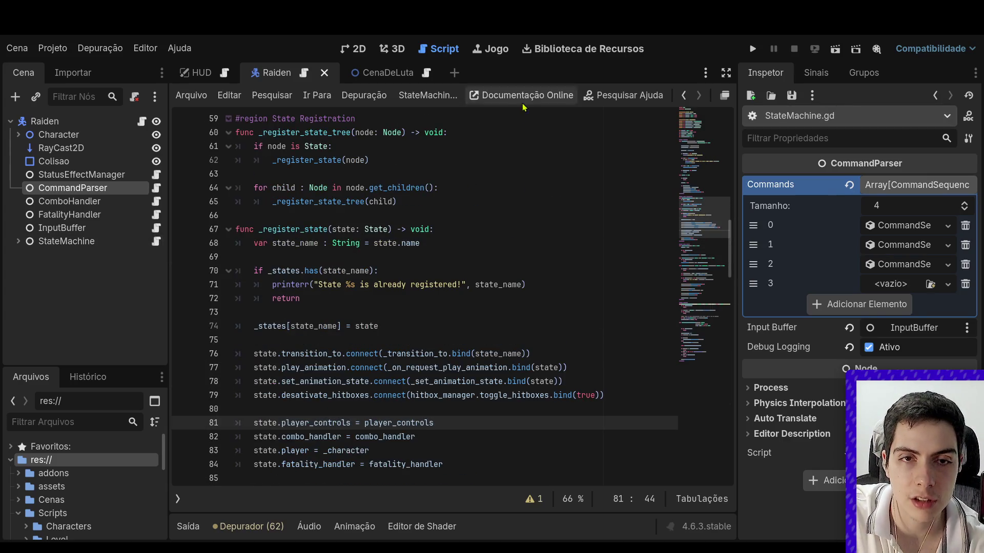
click(366, 77)
click(835, 49)
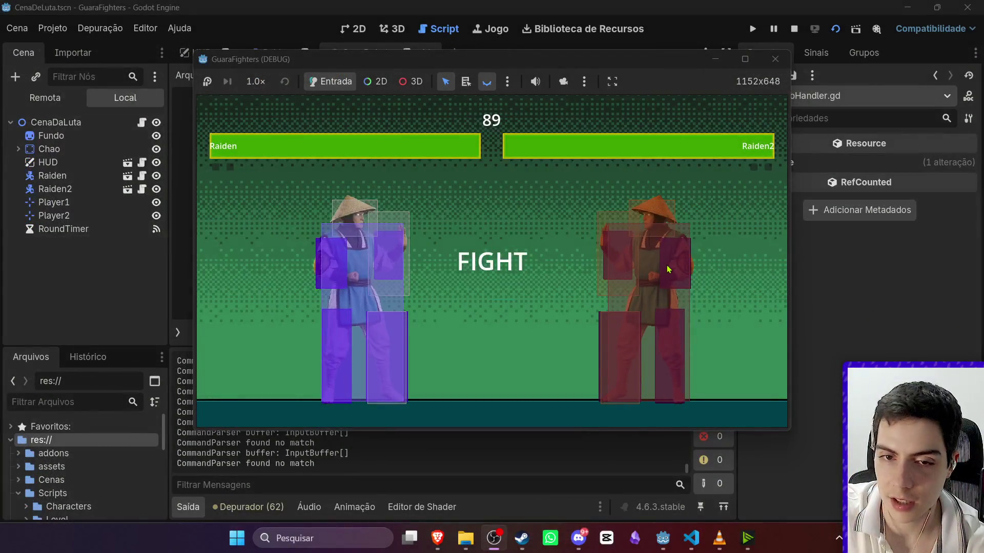
Enter A and D inputs so Raiden does the torpedo kick and punches, then pause the game.
key(a)
key(a)
key(d)
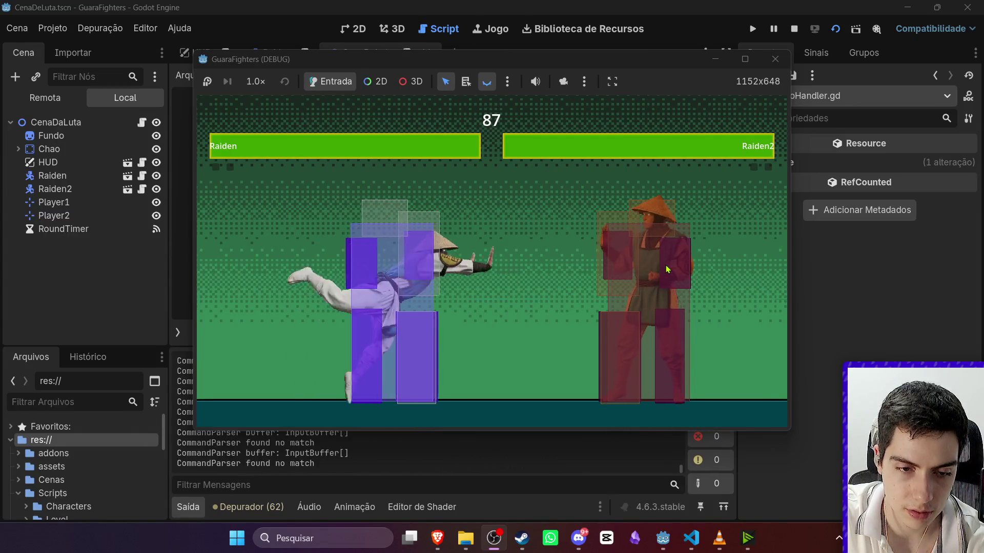
key(d)
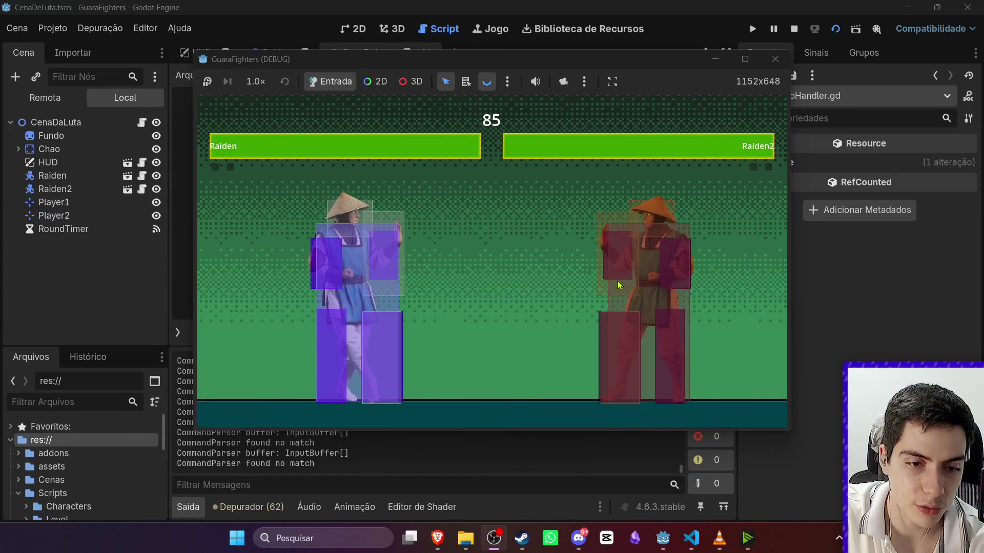
key(a)
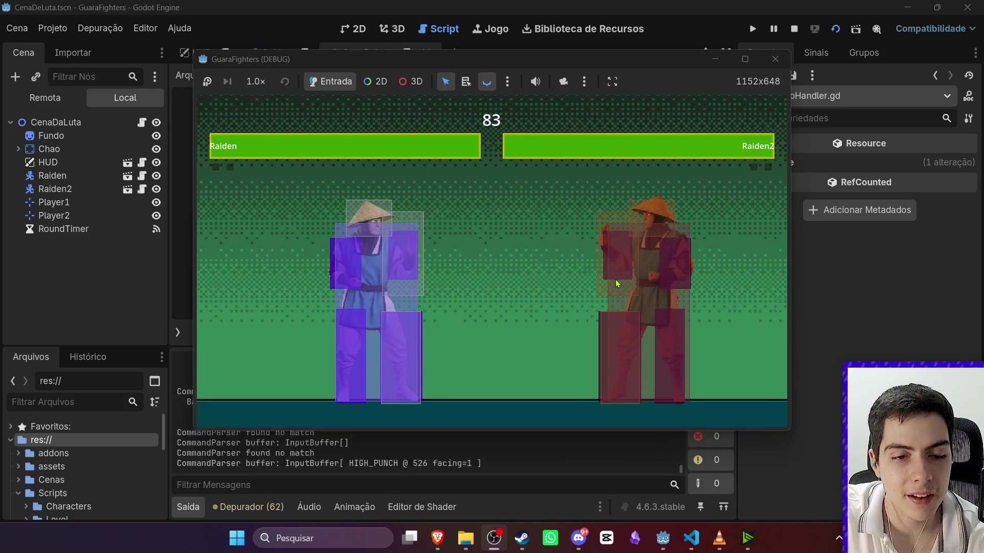
key(a)
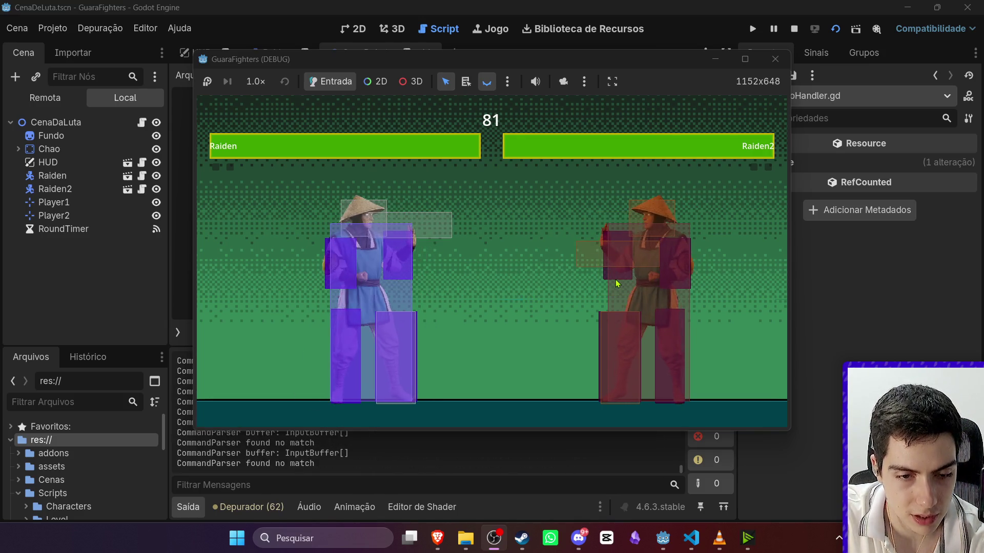
click(774, 29)
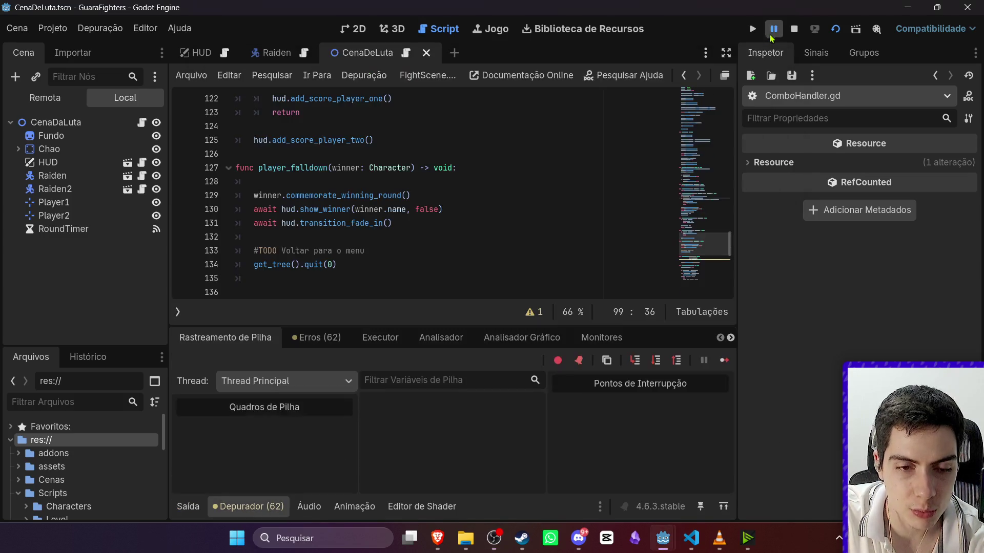
Read the CommandParser Output log showing FORWARD then BACK resolving to torpedo, then stop the game.
click(188, 507)
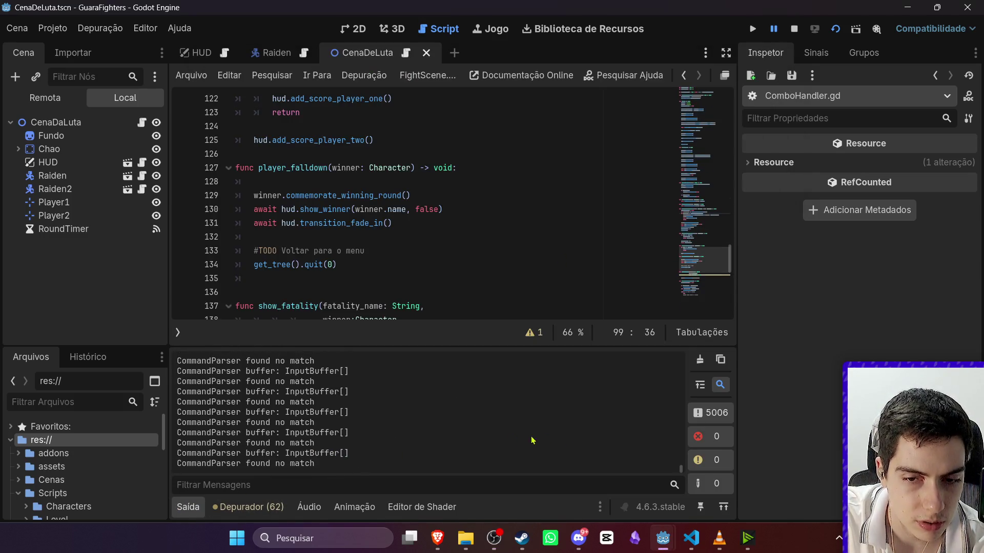
scroll(681, 468, up, 10)
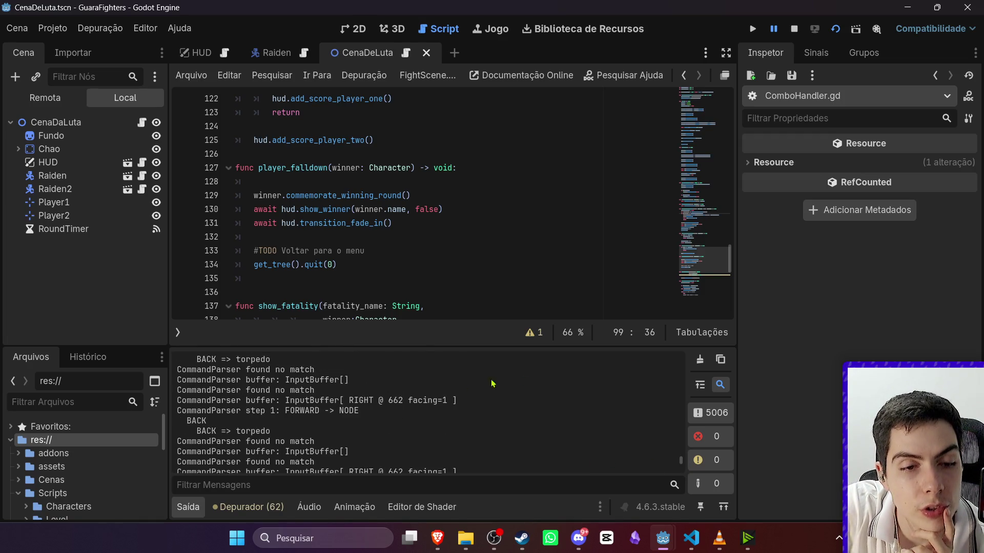
scroll(346, 410, down, 4)
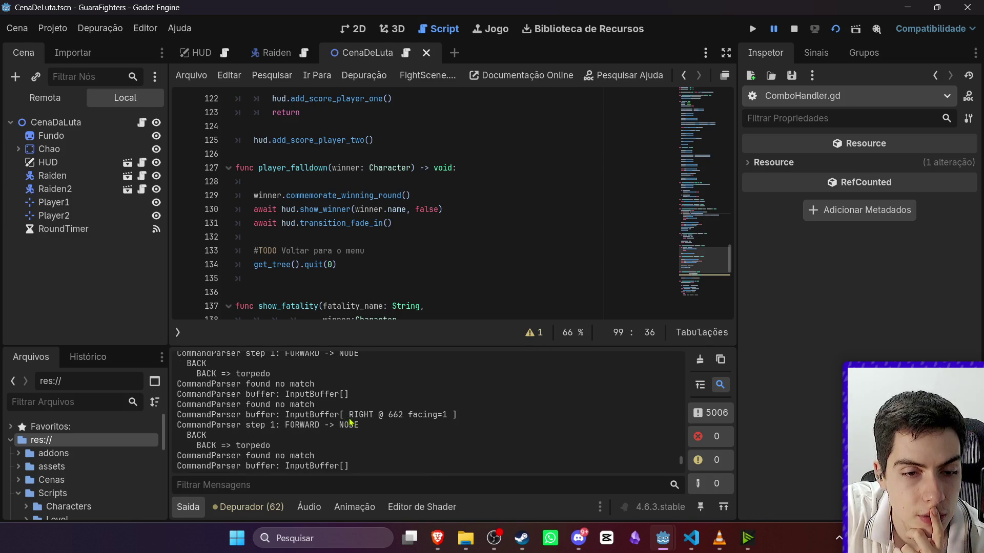
scroll(410, 437, down, 2)
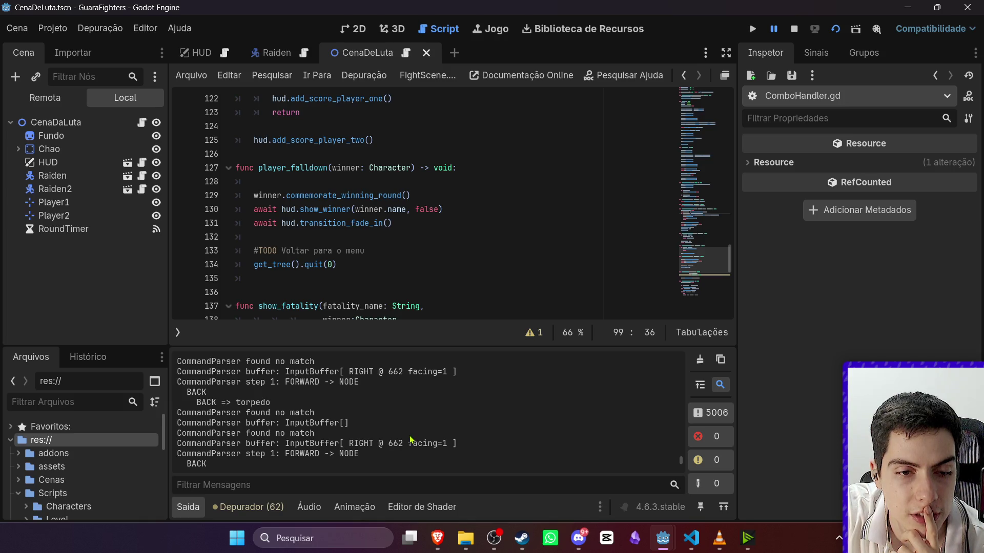
scroll(411, 439, down, 2)
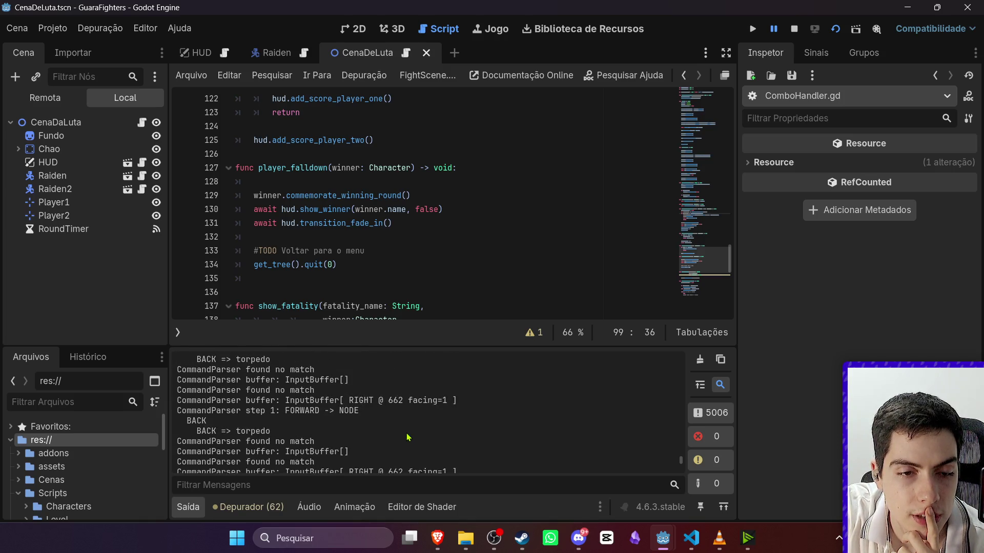
click(794, 29)
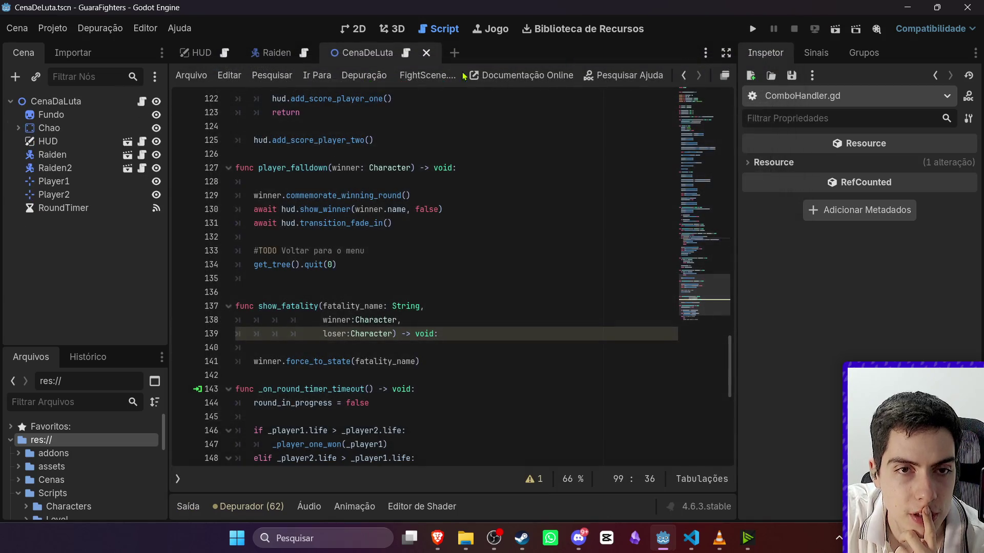
scroll(290, 275, down, 1)
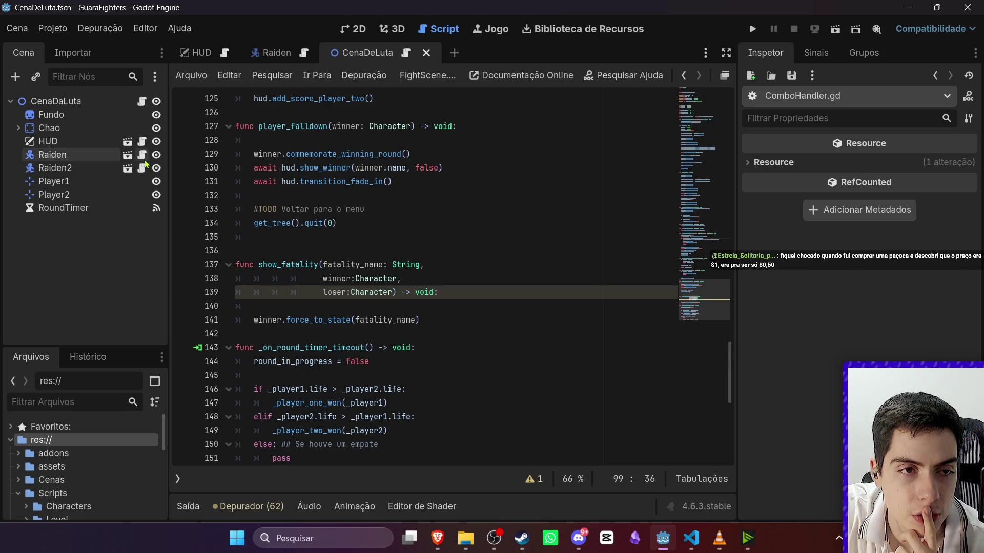
Open the HighPunch state script from Raiden's StateMachine node.
click(253, 59)
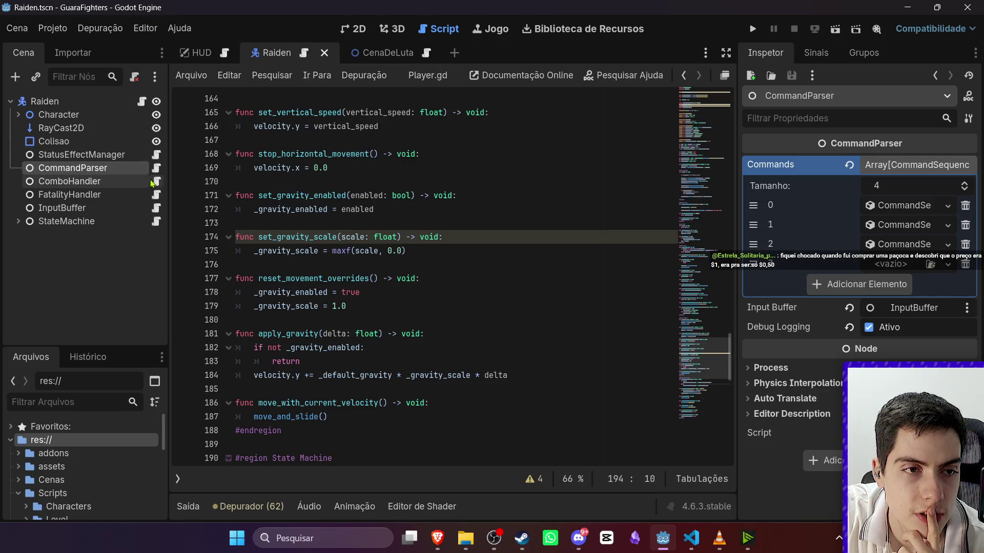
click(155, 223)
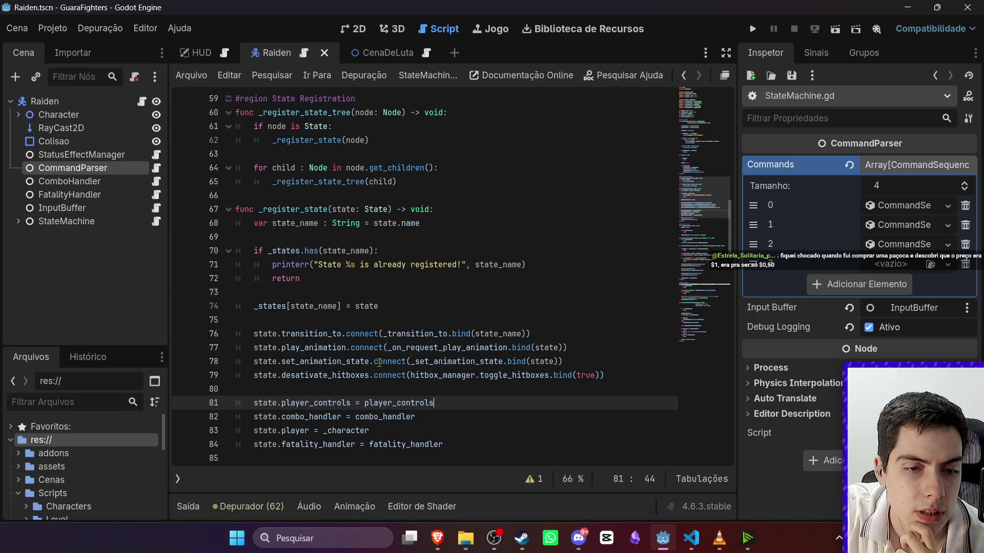
scroll(379, 363, up, 12)
click(19, 222)
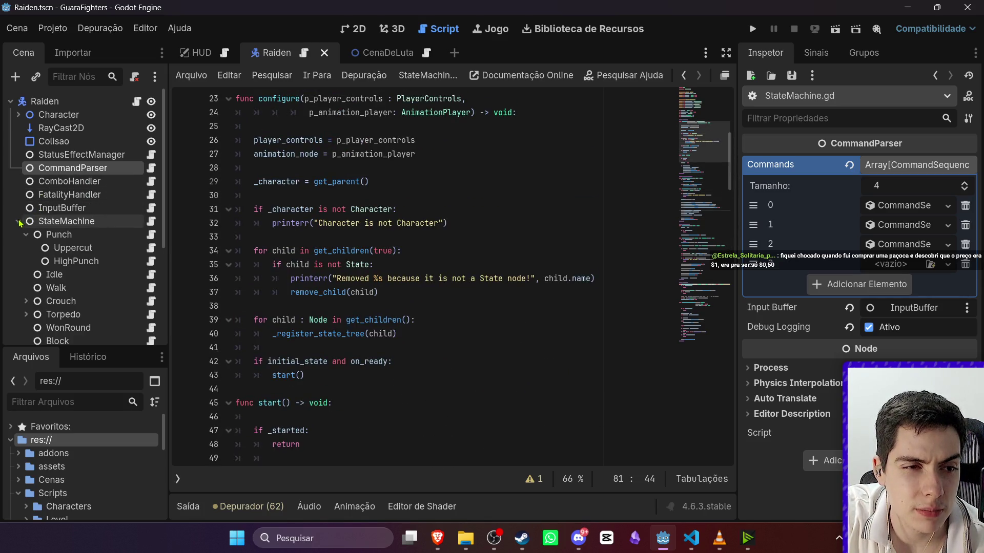
scroll(102, 231, down, 5)
scroll(128, 205, up, 2)
click(154, 171)
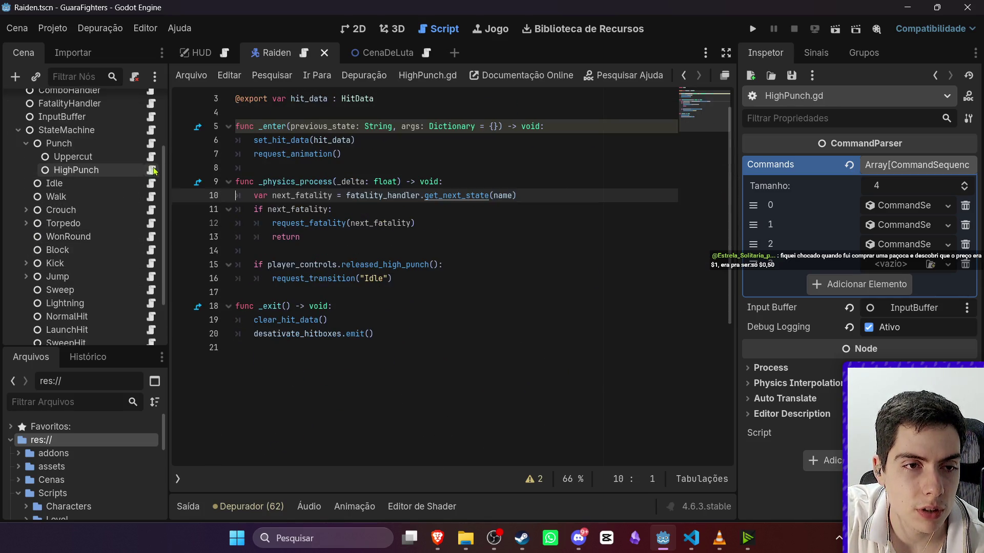
Breakpoint the fatality lookup and ComboHandler's line 8 command_parser check, then run the fight scene.
click(183, 195)
click(376, 182)
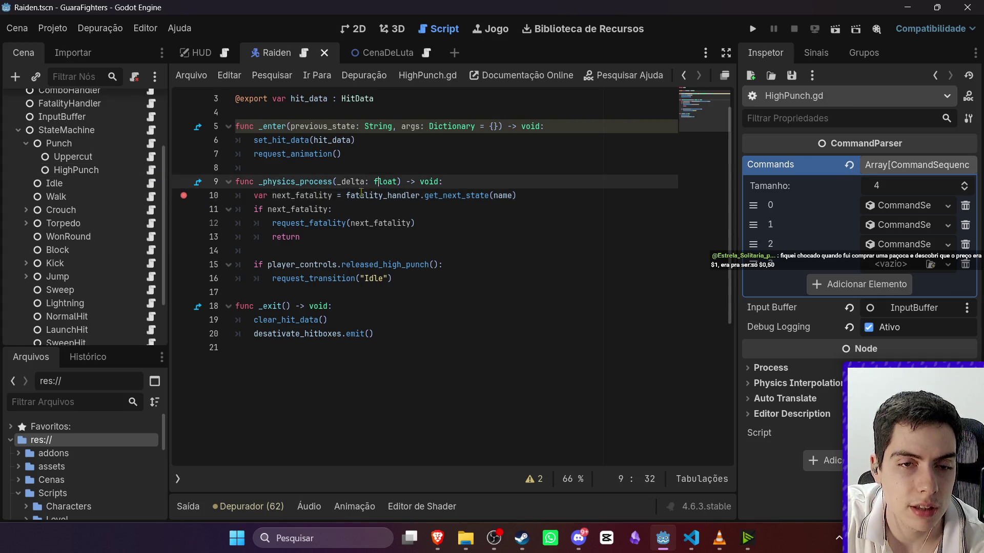
ctrl+click(390, 196)
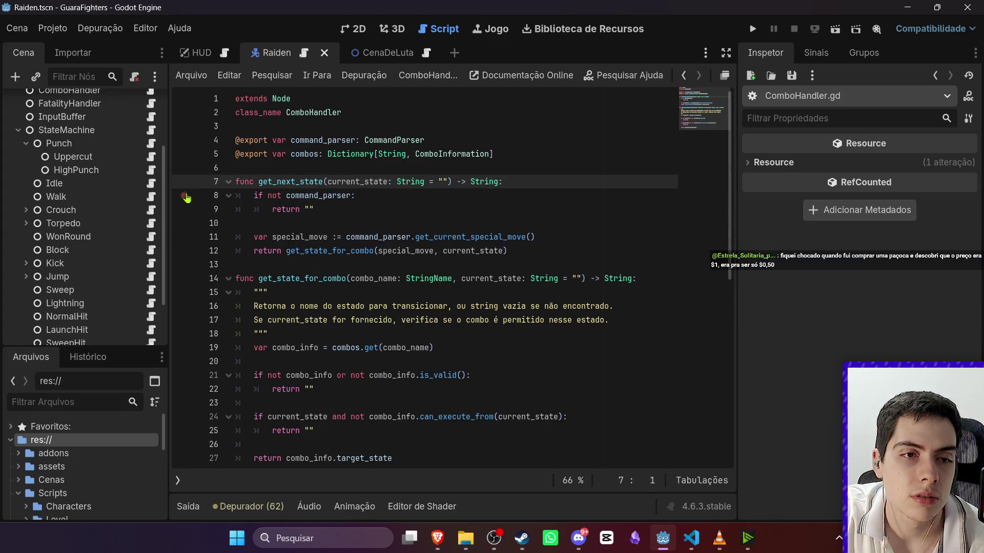
click(336, 154)
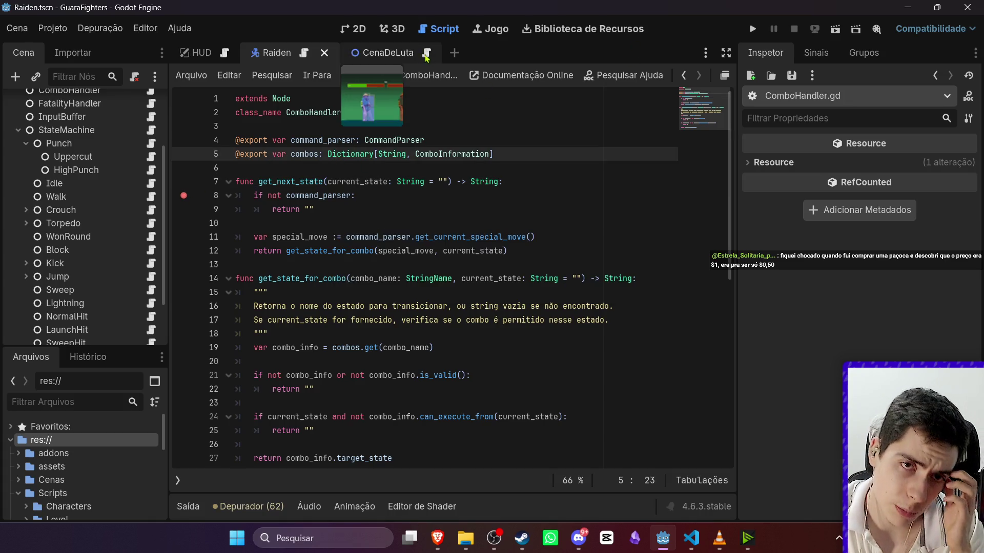
click(372, 62)
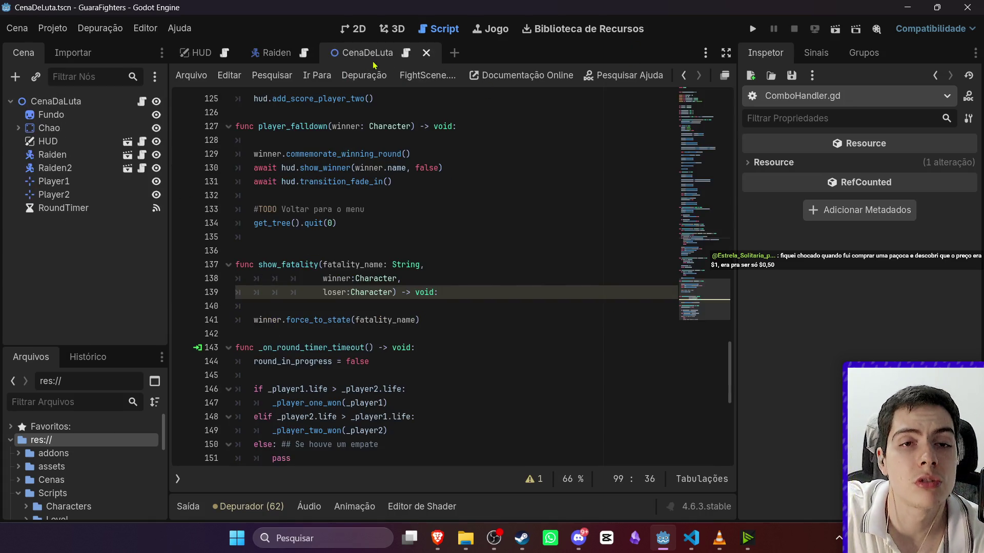
click(835, 29)
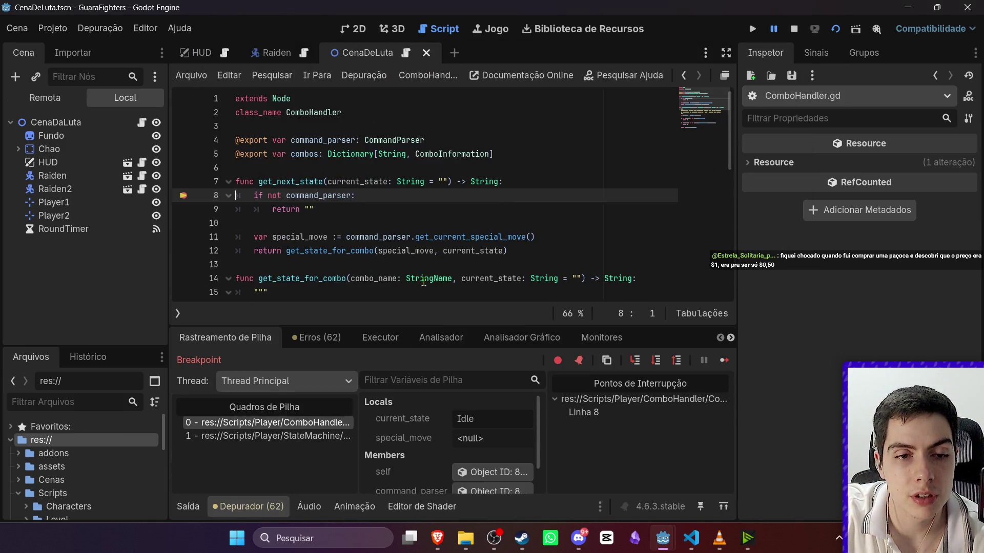
Inspect the live command_parser's Commands list and the eletric_decapitation input sequence.
scroll(476, 445, down, 1)
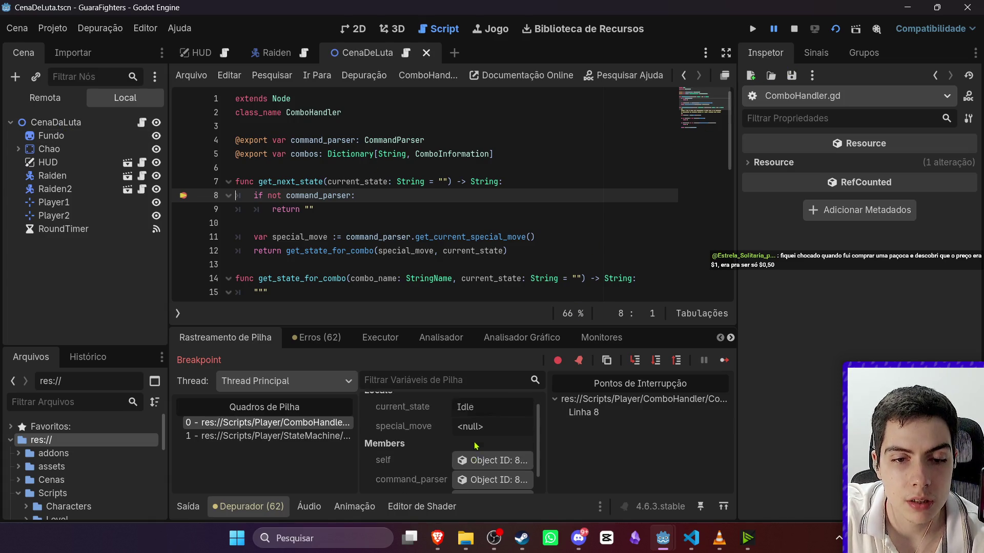
scroll(476, 446, down, 1)
click(492, 468)
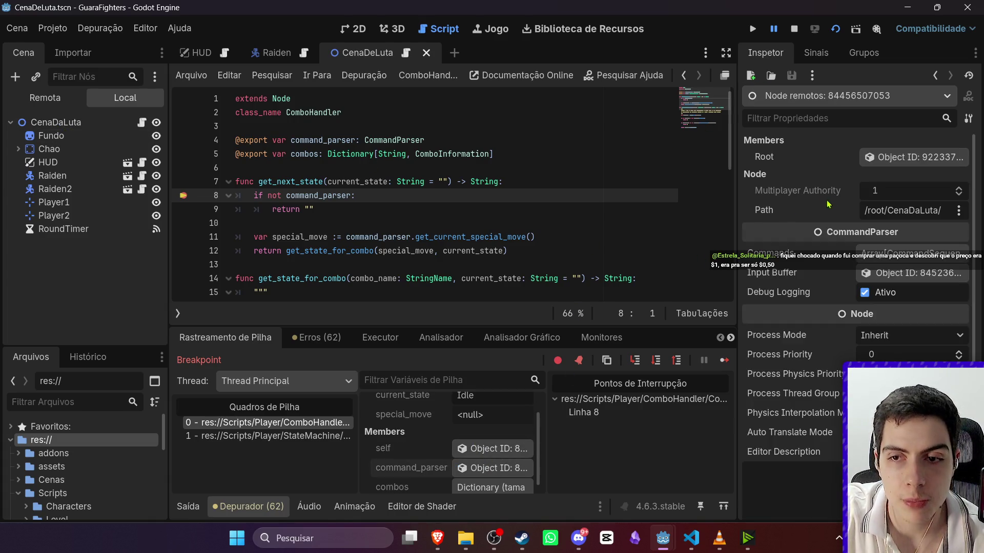
click(912, 254)
click(897, 339)
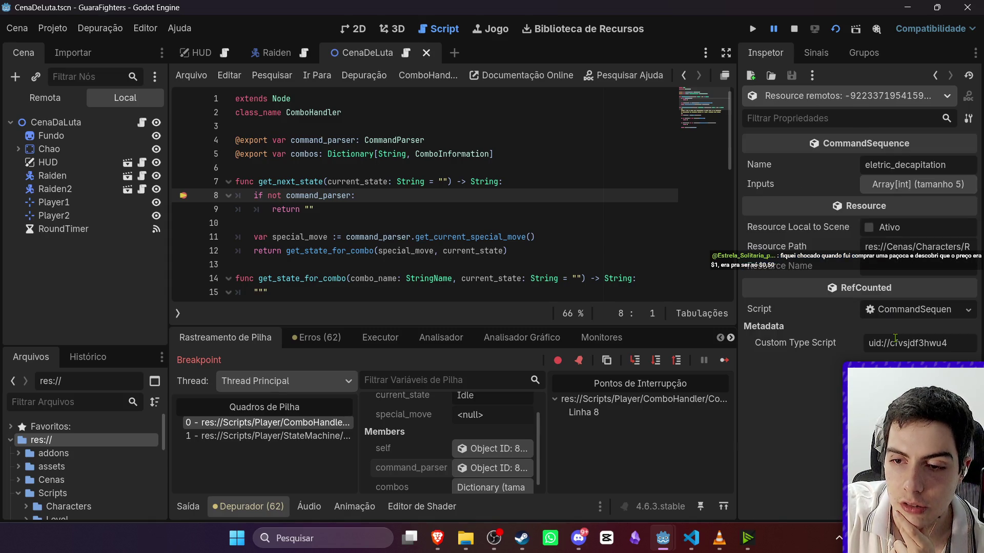
click(924, 187)
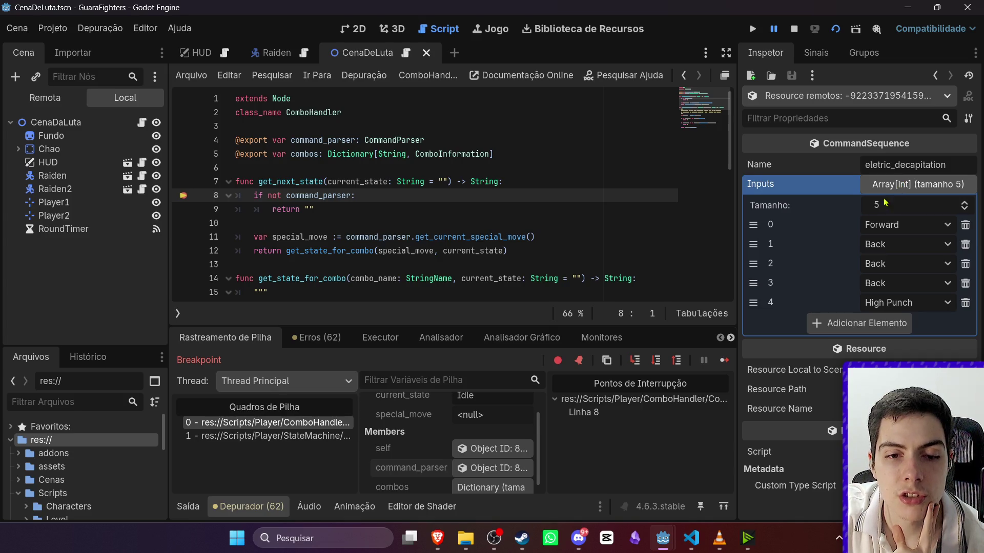
click(519, 467)
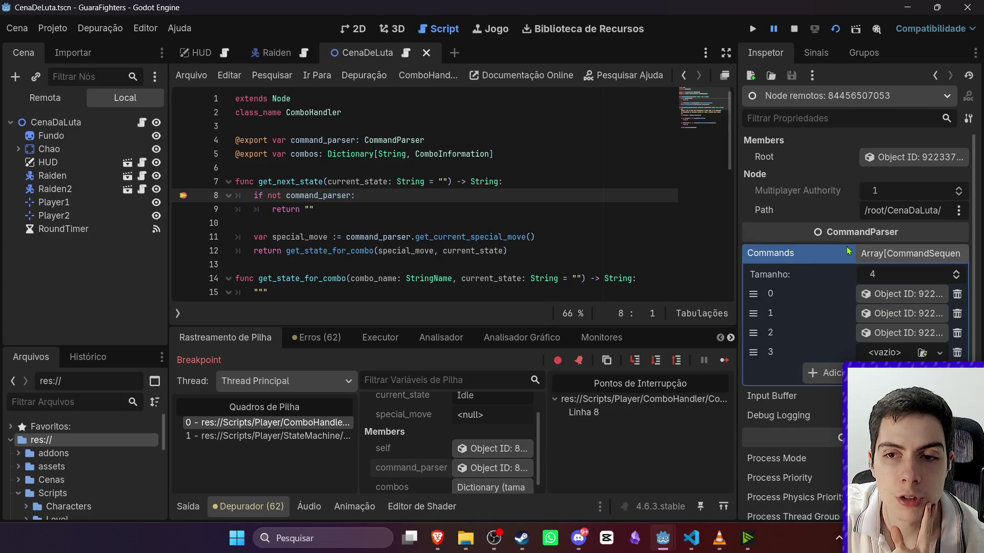
Follow a command tree node's Children through indices 5, 4 and 4.
click(914, 156)
click(916, 160)
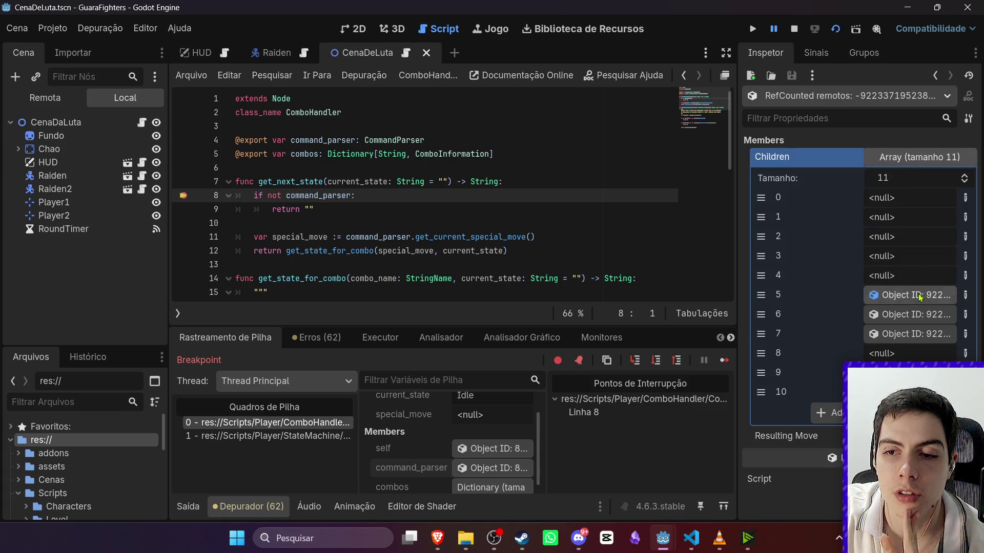
click(920, 295)
click(898, 159)
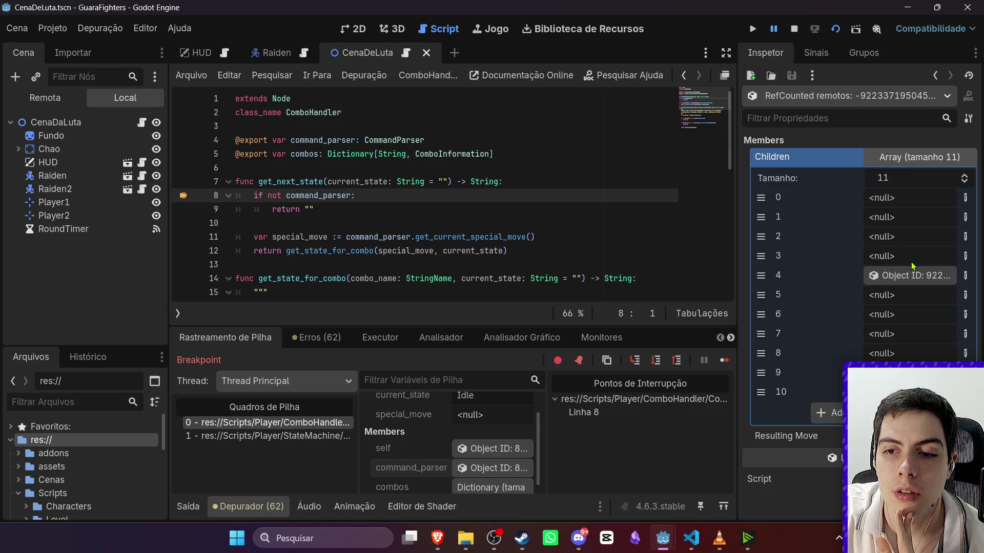
click(912, 275)
click(919, 158)
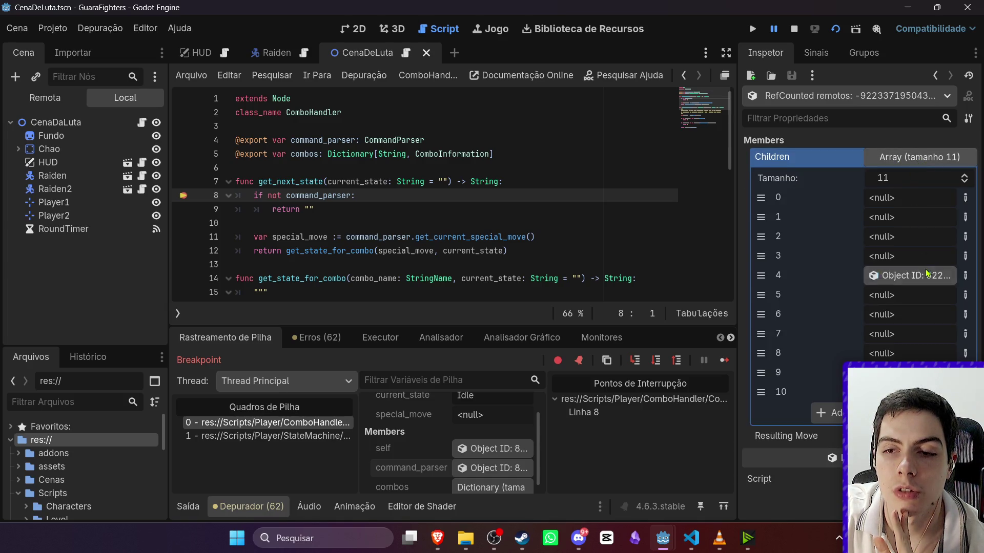
click(913, 275)
click(933, 156)
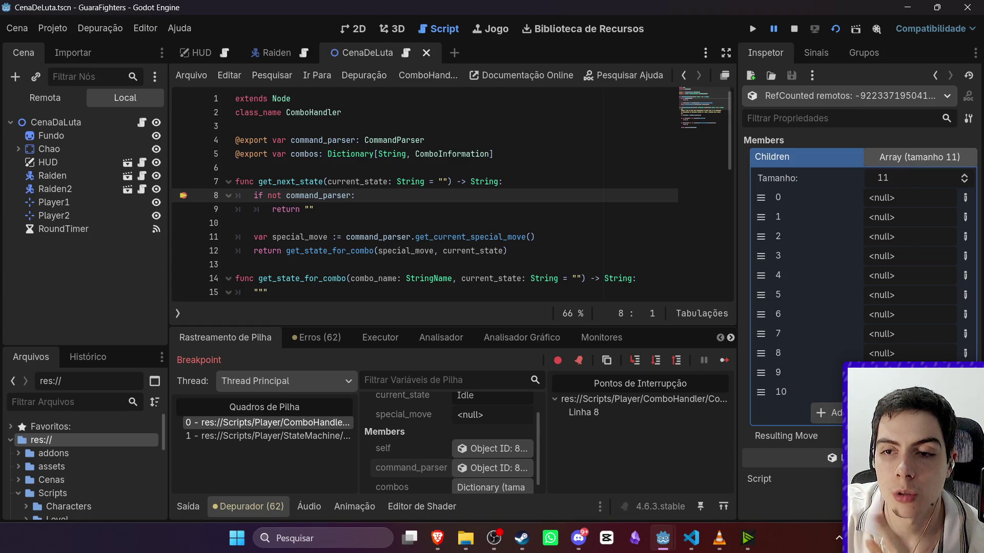
click(492, 468)
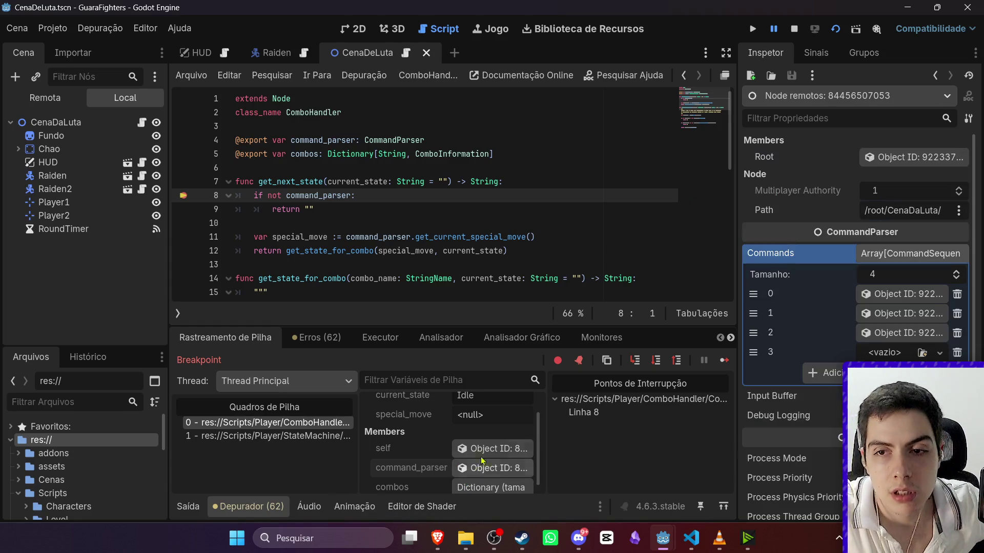
Trace another command tree branch via child indices 6 and 2 to the eletric_decapitation Resulting Move.
click(898, 177)
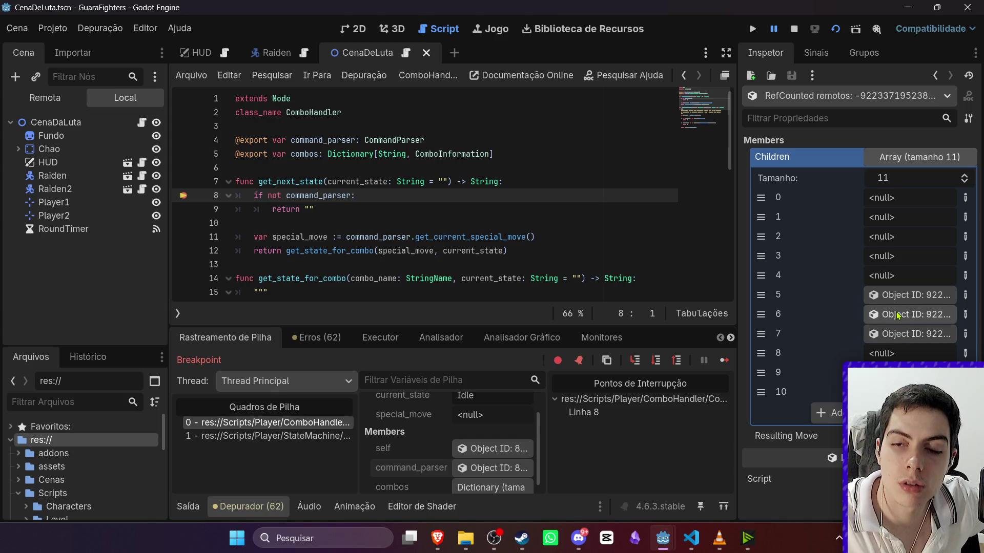
click(897, 315)
click(898, 158)
click(897, 158)
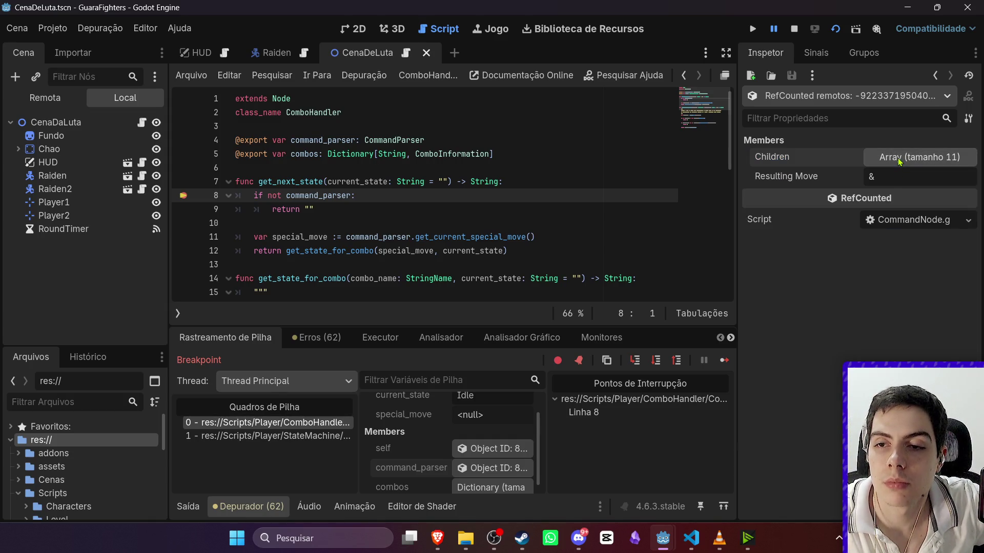
click(898, 158)
click(903, 293)
click(902, 157)
click(902, 237)
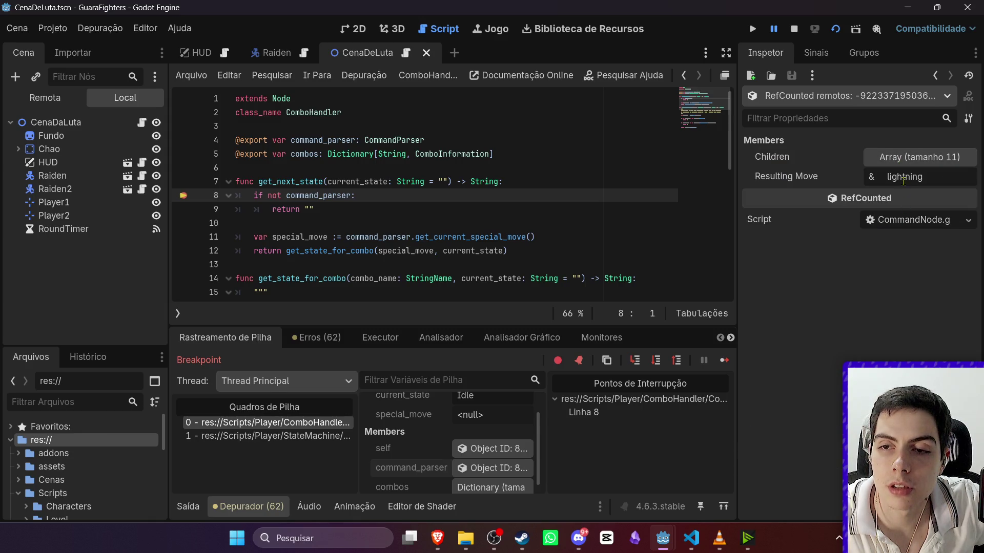
click(898, 160)
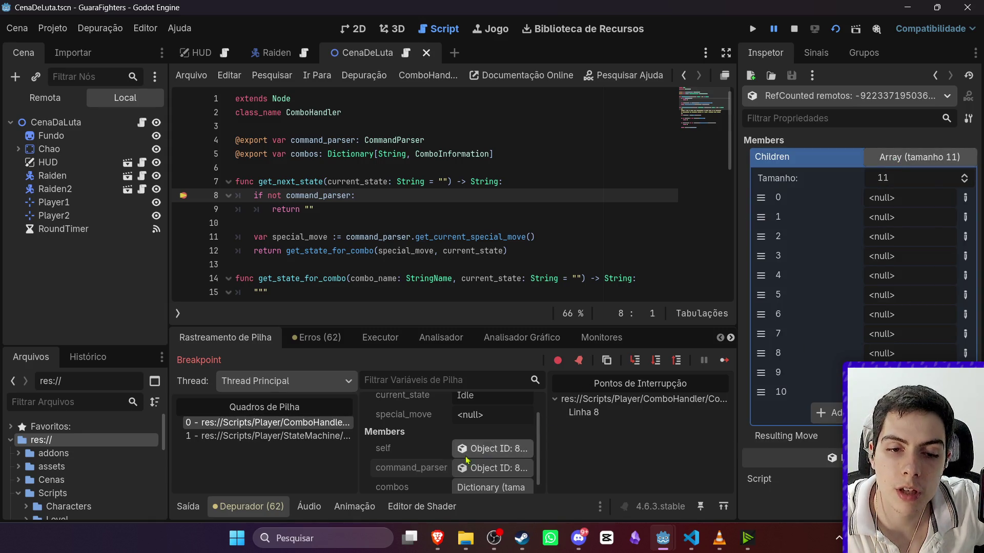
click(492, 468)
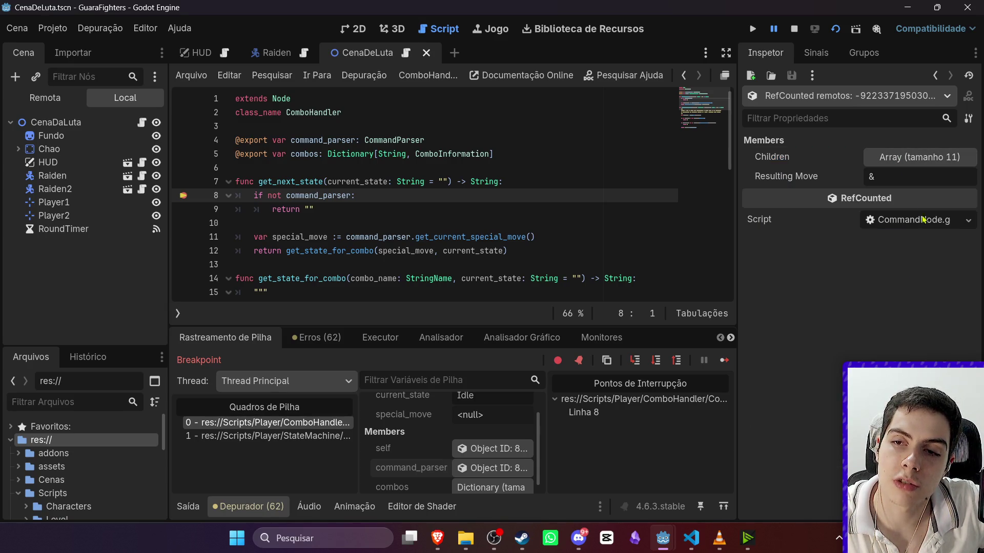
click(882, 175)
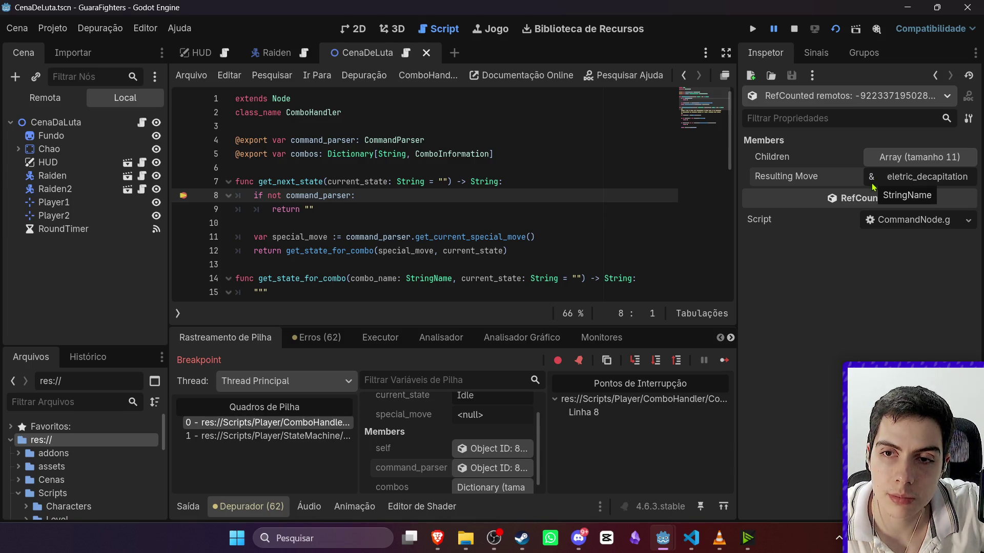
Stop the game, remove the ComboHandler line 8 breakpoint, and rerun the fight scene.
click(794, 29)
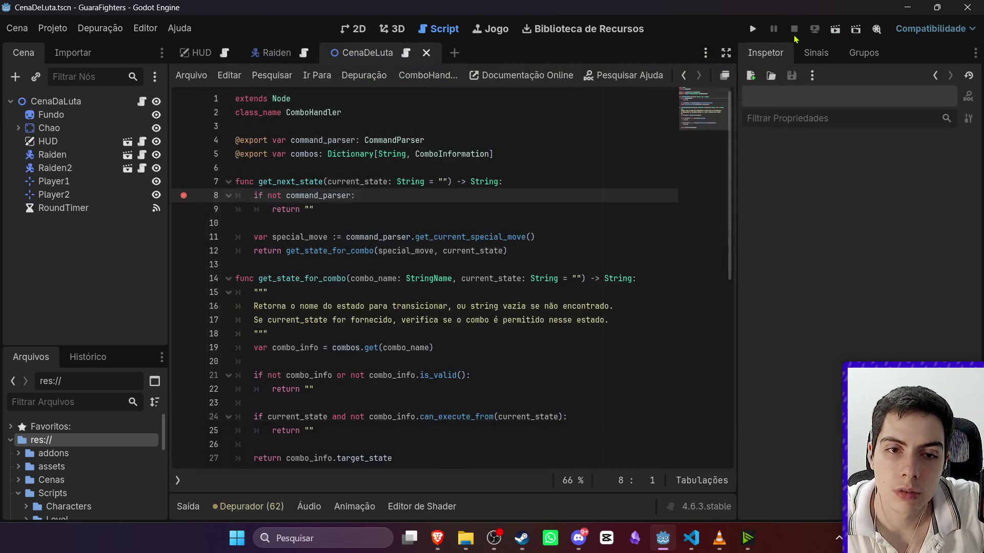
click(183, 195)
click(384, 214)
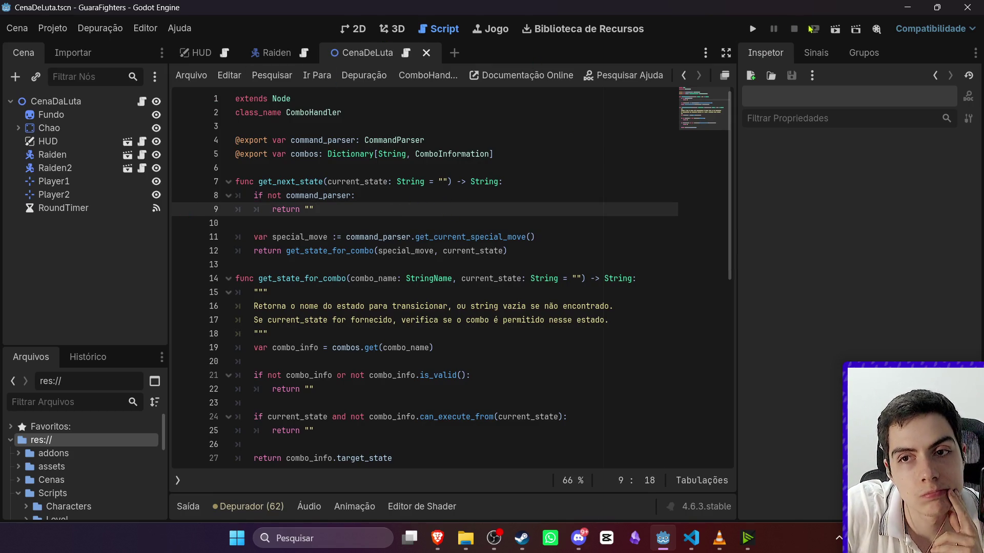
click(835, 29)
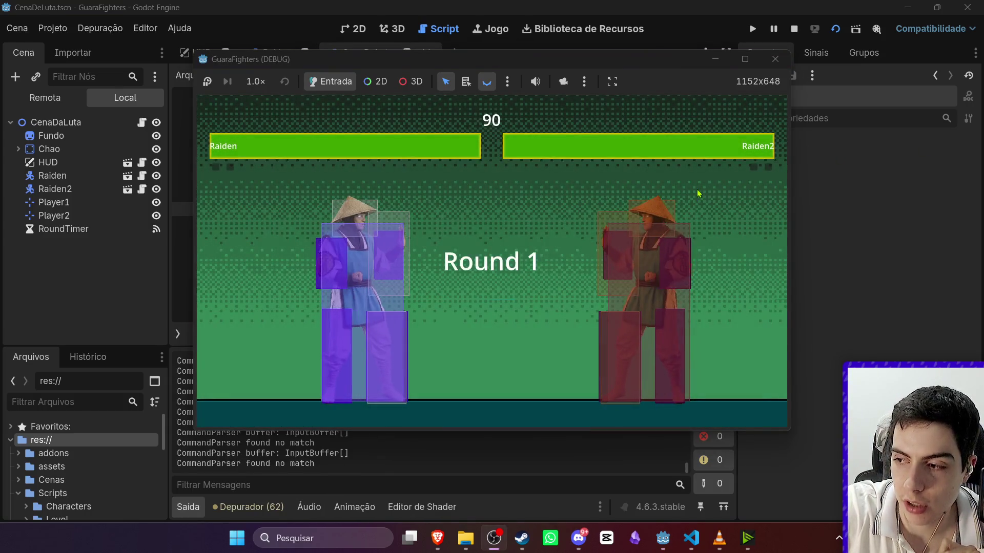
key(Right)
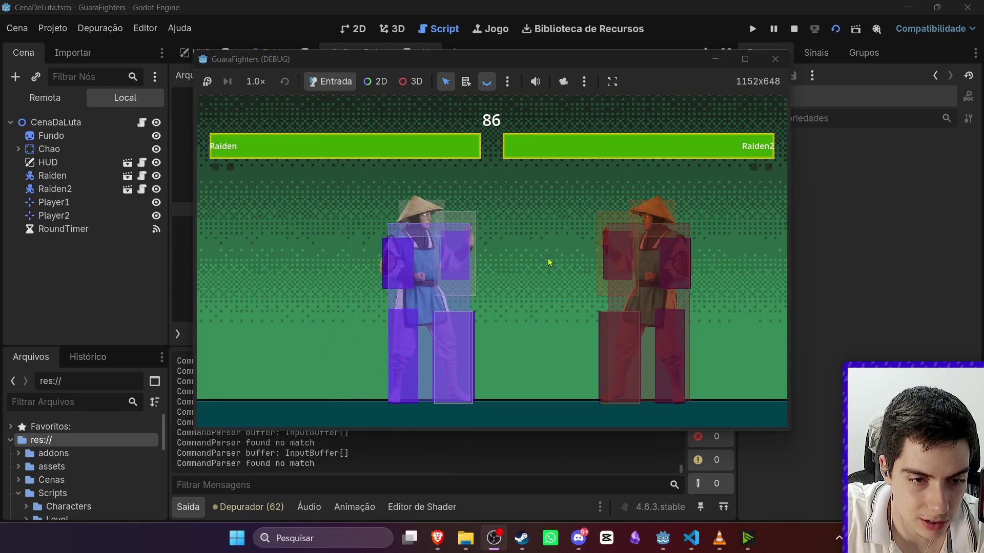
key(Left)
key(Right)
key(Left)
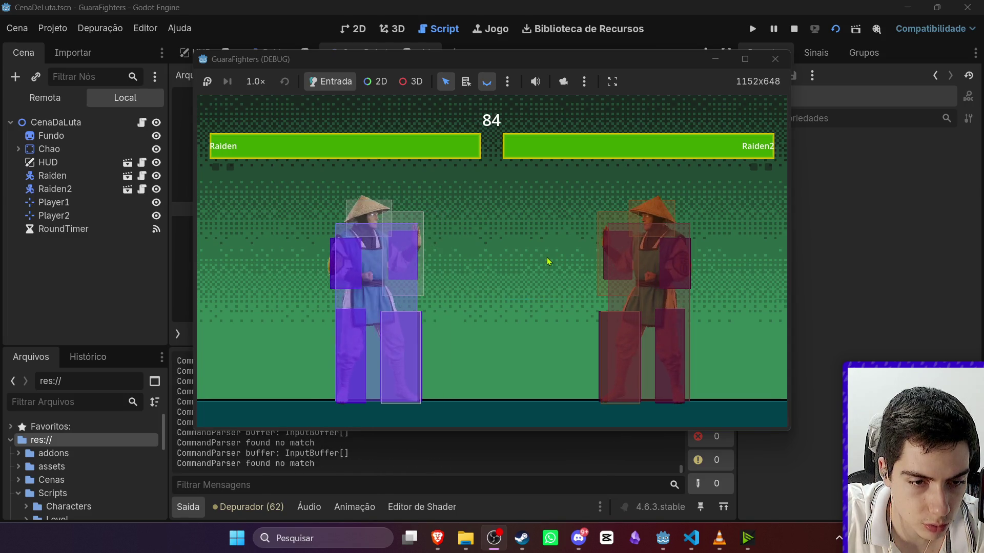
key(Right)
key(Left)
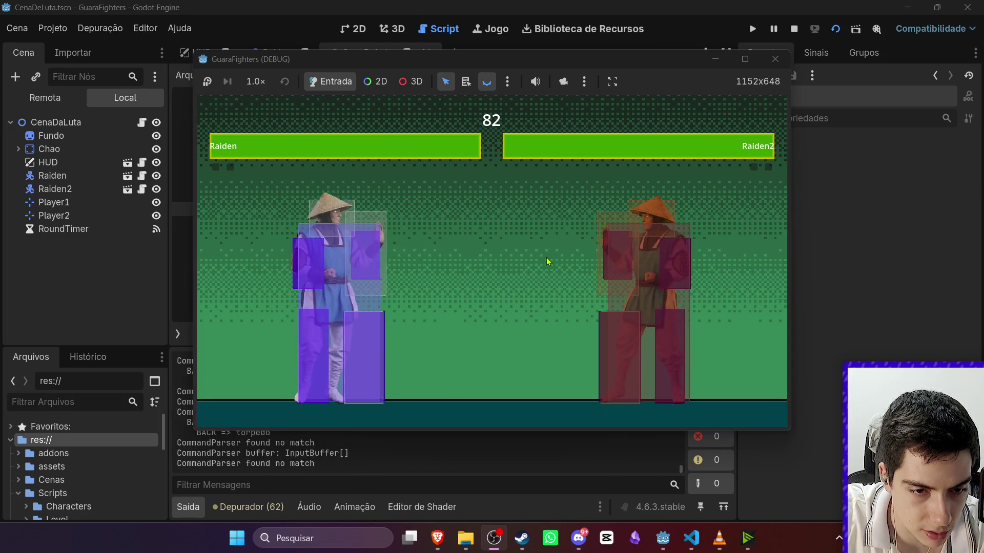
key(Right)
key(Left)
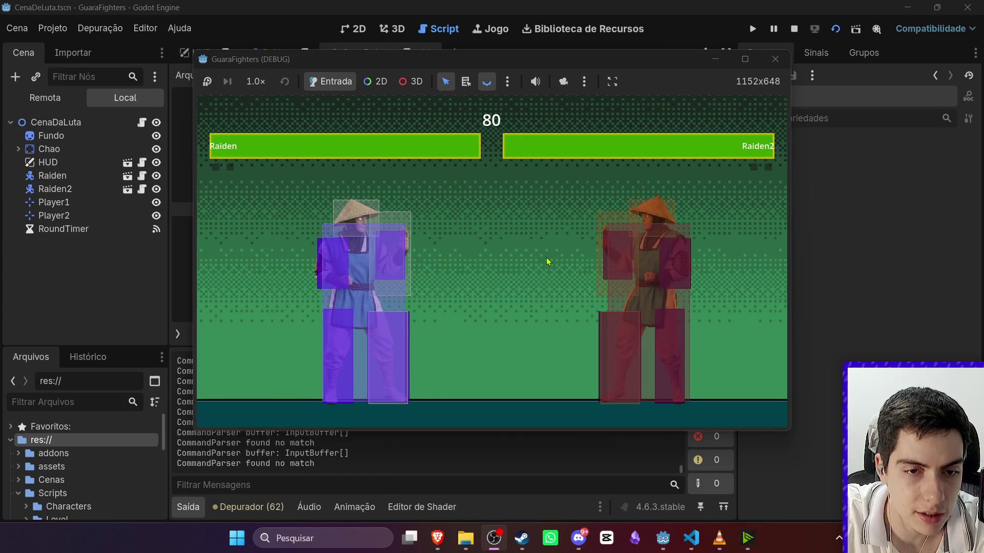
key(Right)
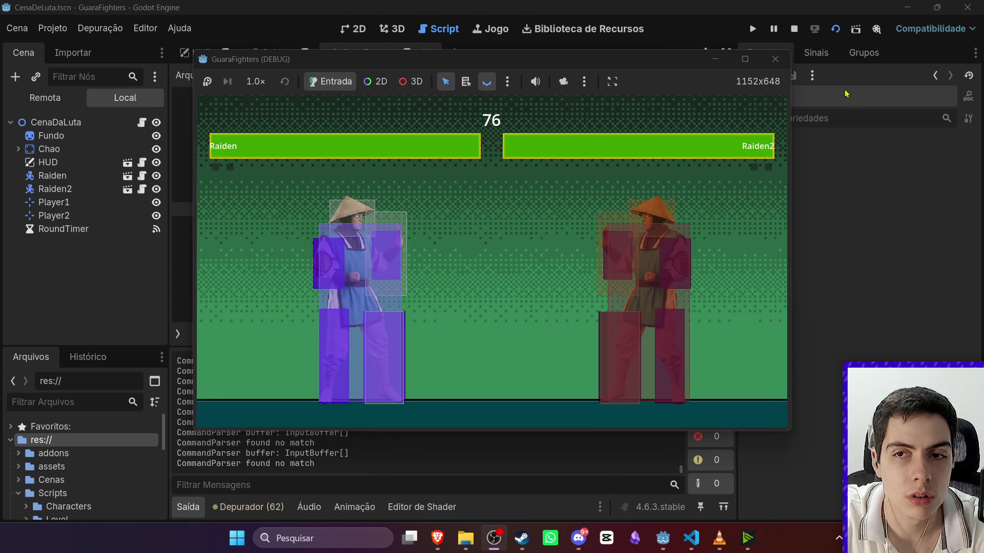
click(794, 28)
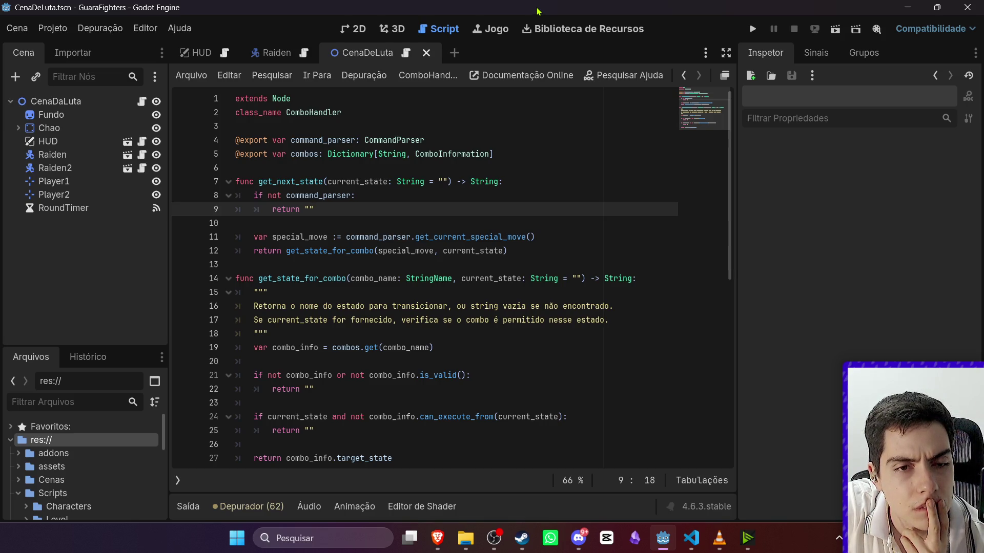
click(833, 27)
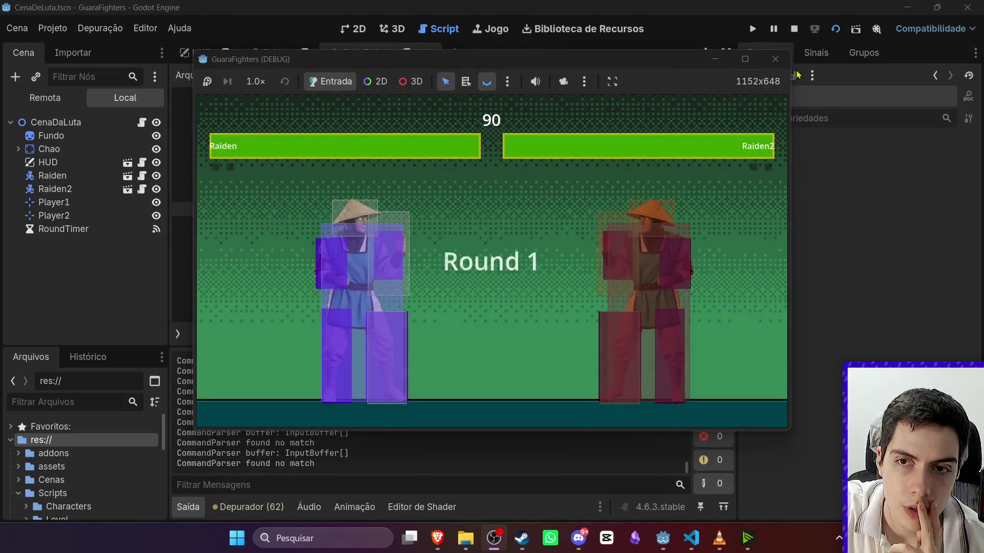
drag(790, 50, 600, 137)
drag(489, 144, 591, 37)
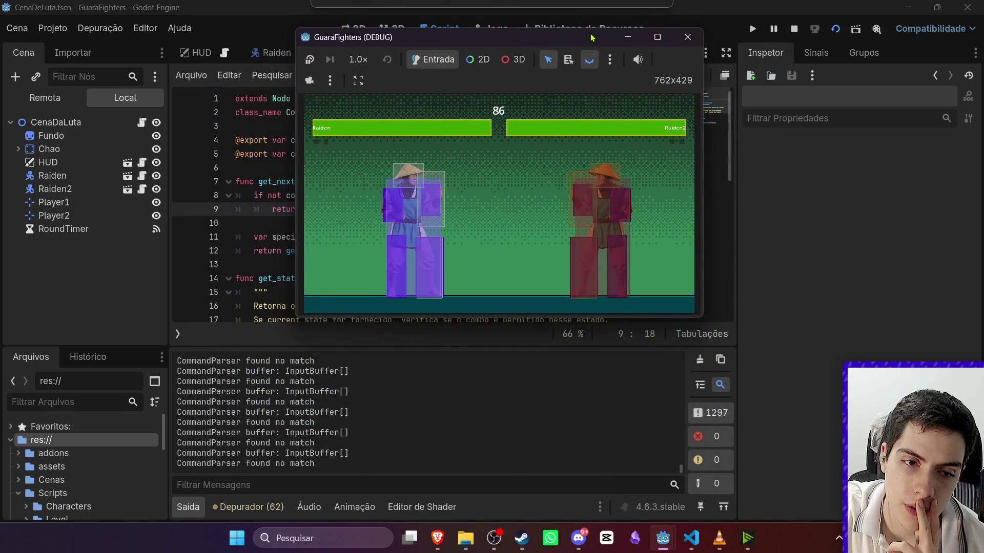
click(795, 28)
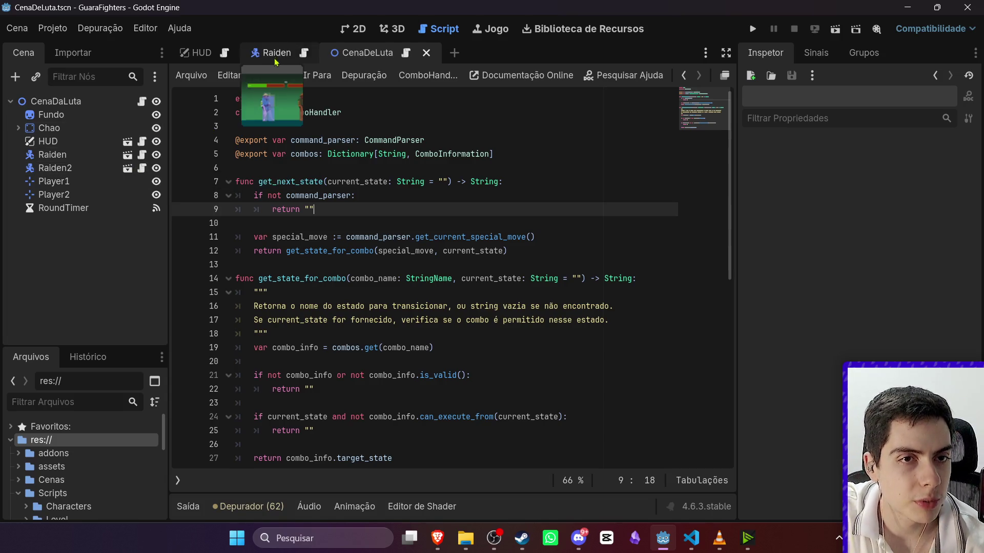
Open the Raiden scene's CommandParser script and jump to the to_debug_tree definition.
click(262, 50)
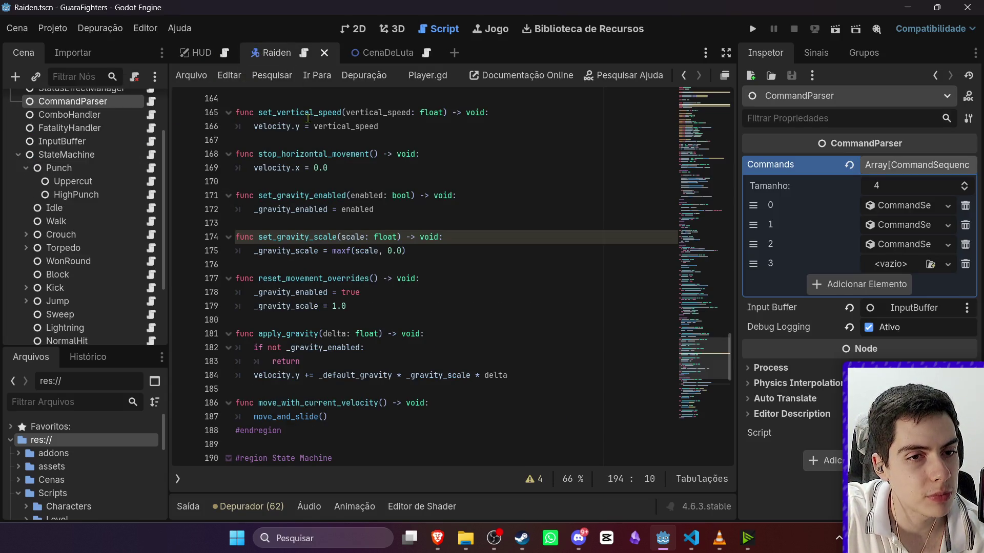
scroll(308, 118, up, 6)
scroll(92, 204, up, 3)
click(19, 221)
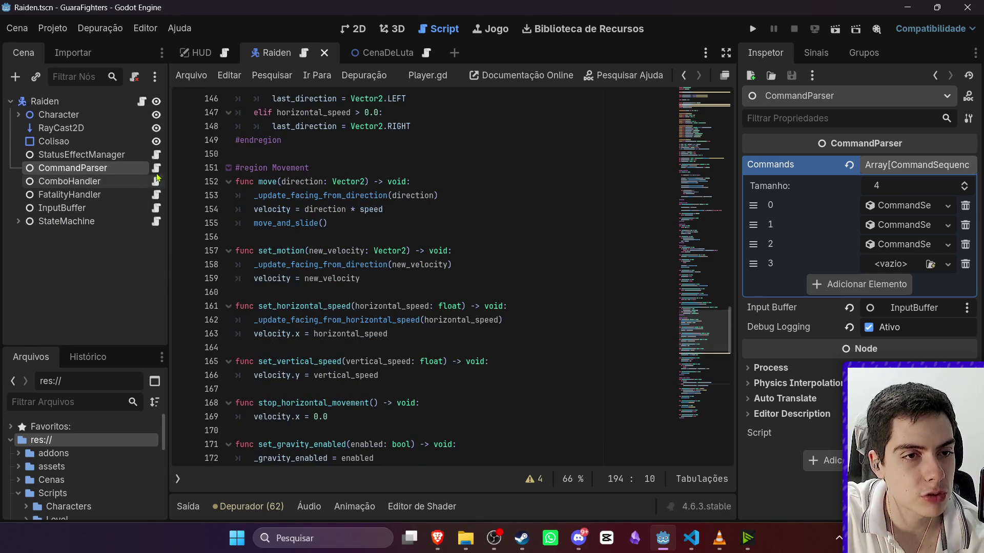
click(156, 169)
scroll(462, 249, down, 1)
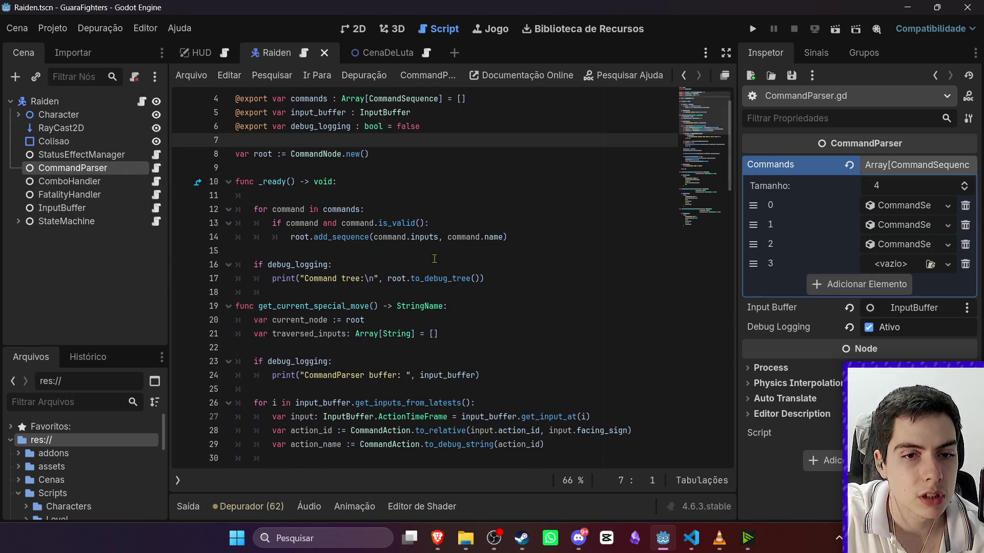
click(303, 278)
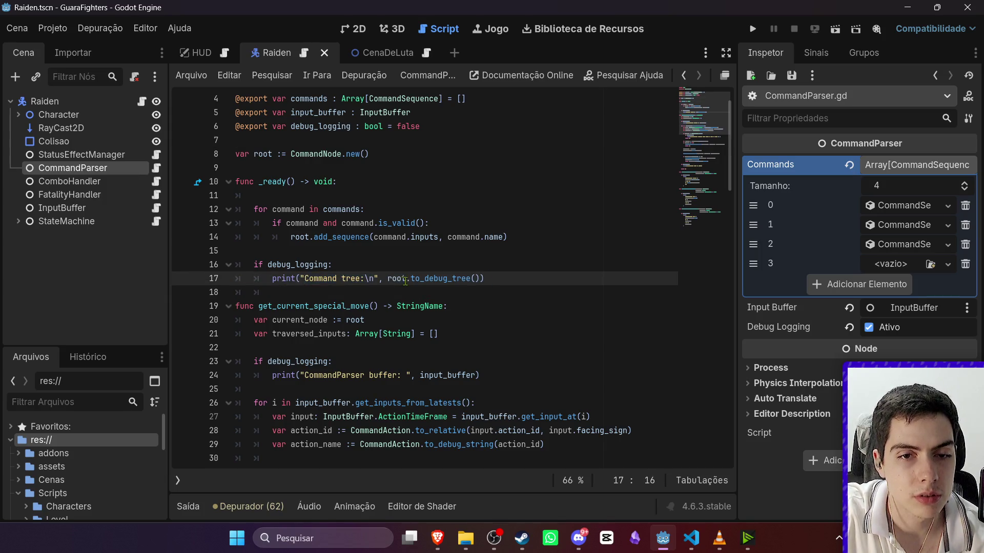
ctrl+click(434, 280)
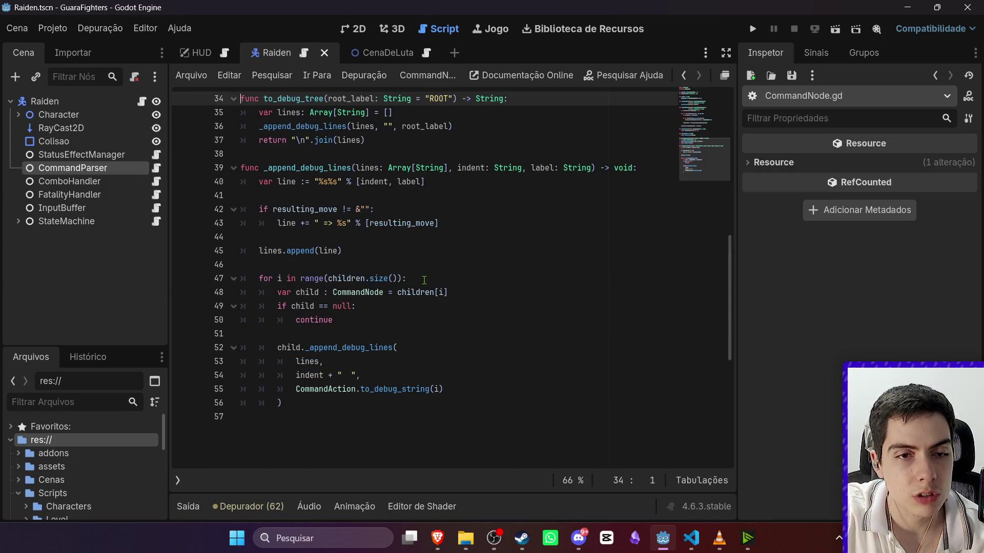
Return to CommandParser and go to the debug_logging 'found no match' print on line 51.
scroll(422, 272, up, 2)
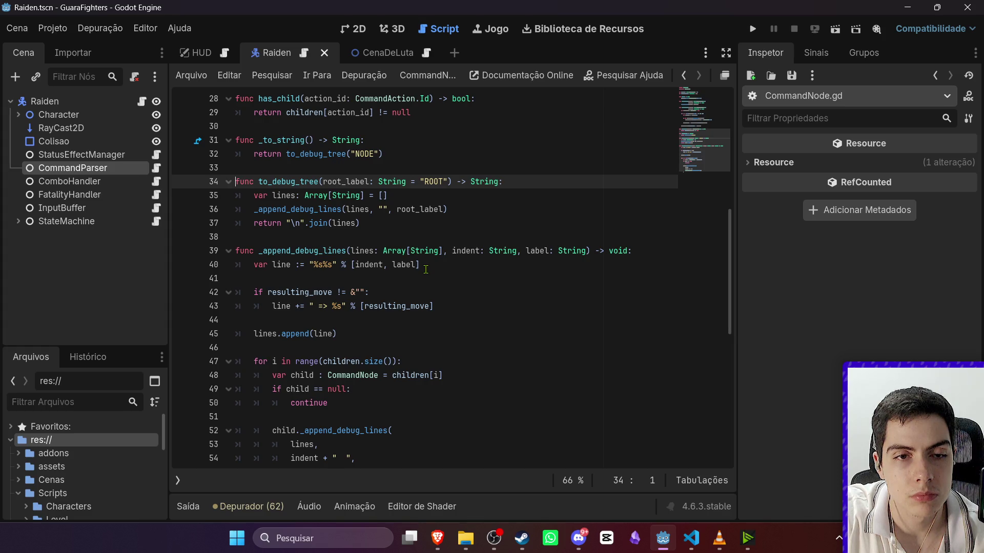
key(alt+Left)
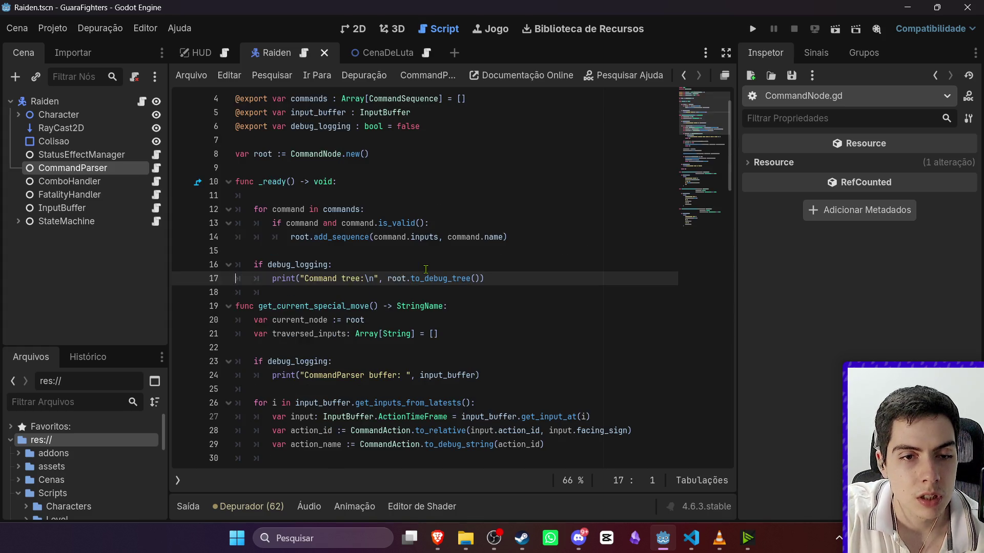
scroll(426, 269, down, 7)
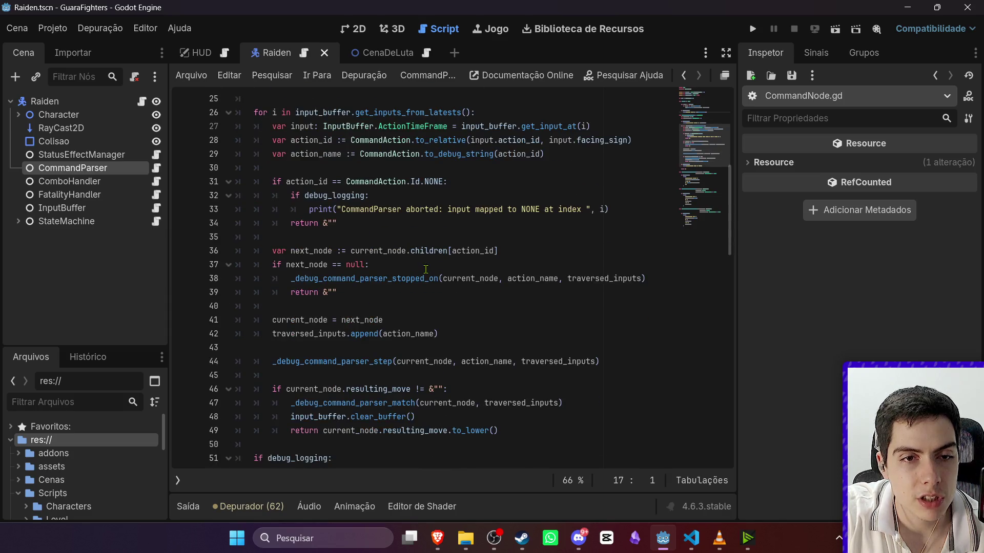
scroll(426, 269, down, 6)
scroll(426, 269, up, 5)
scroll(434, 269, down, 5)
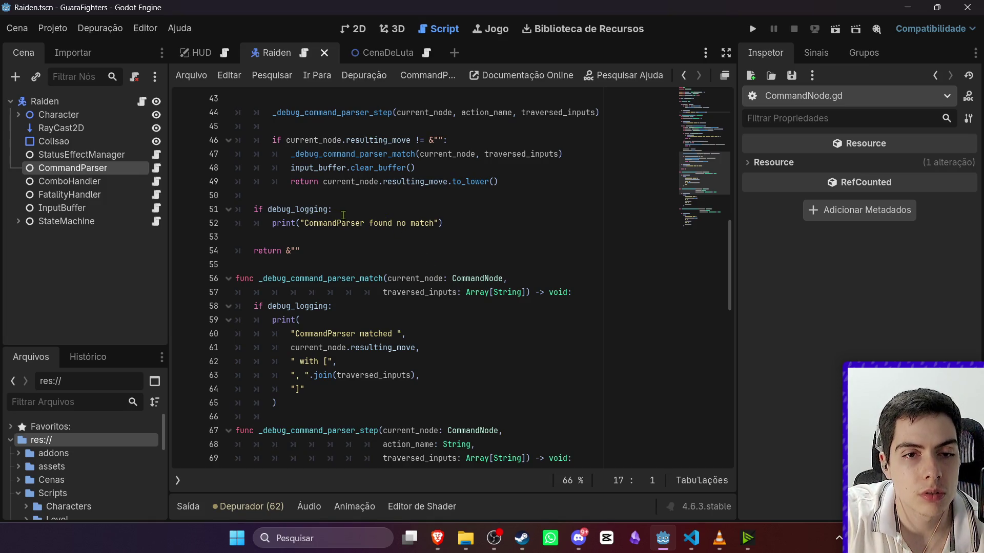
click(383, 209)
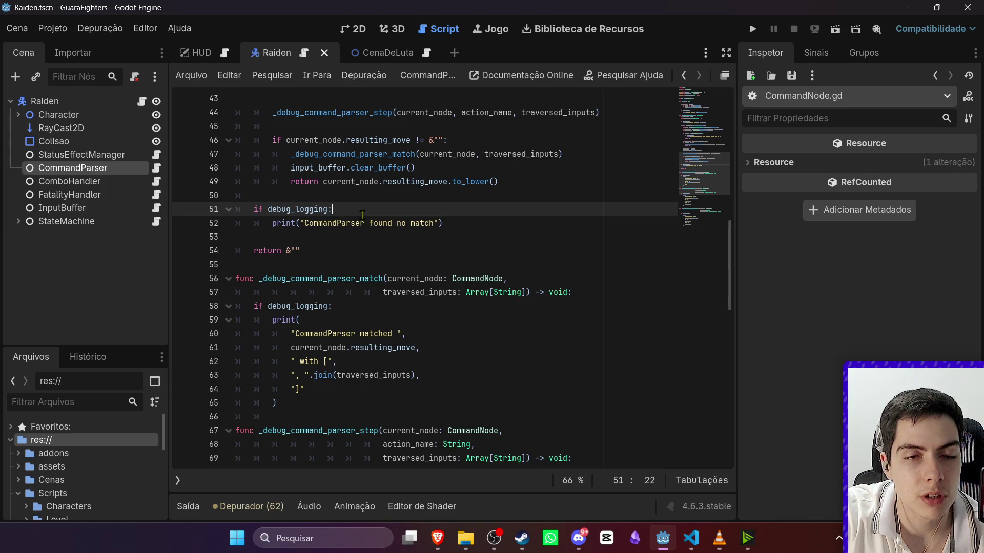
Delete the 'found no match' logging block and search for other _debug_command_parser_match uses.
drag(443, 223, 209, 205)
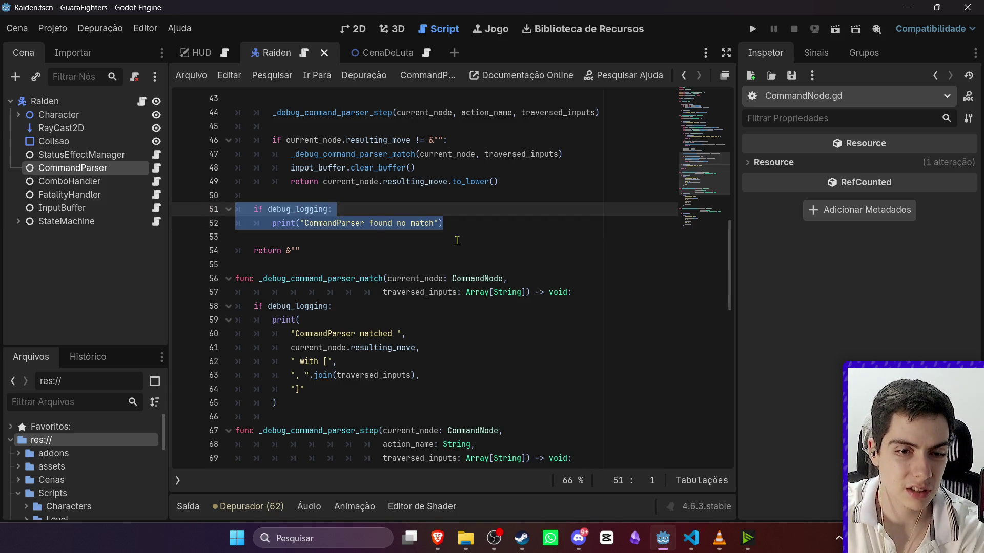
key(BackSpace)
key(BackSpace)
key(BackSpace)
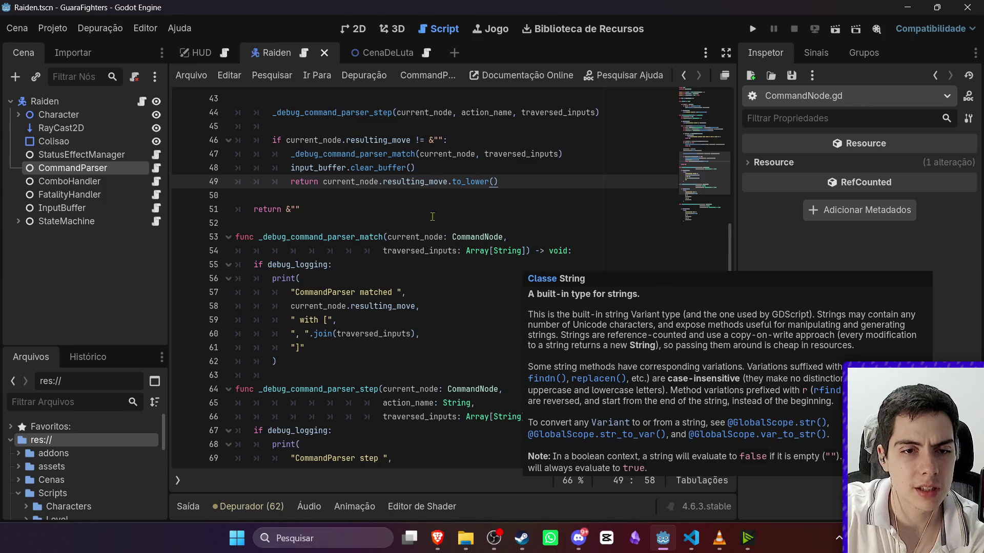
double_click(363, 237)
key(ctrl+f)
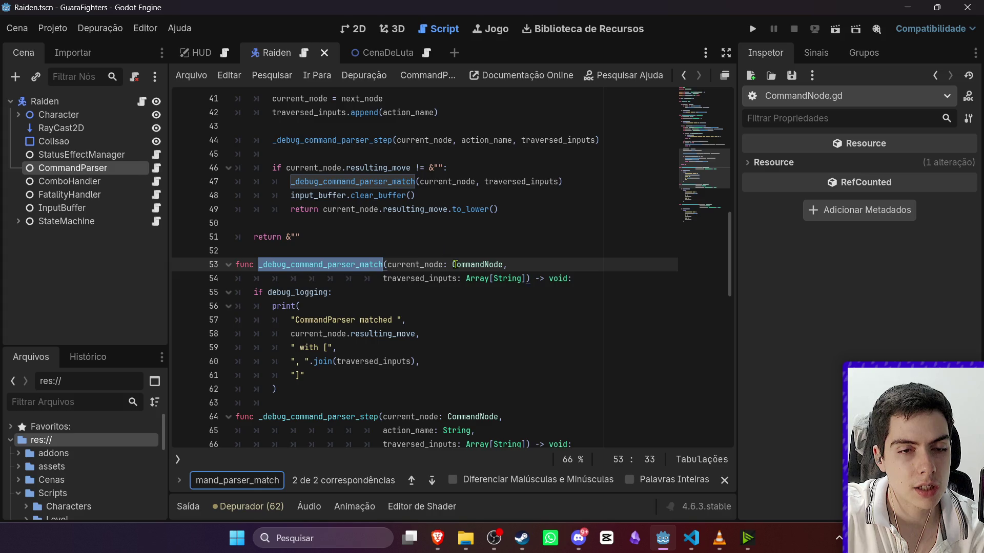
scroll(454, 265, up, 6)
scroll(440, 282, down, 4)
scroll(436, 292, up, 1)
drag(416, 361, 429, 298)
scroll(441, 308, up, 6)
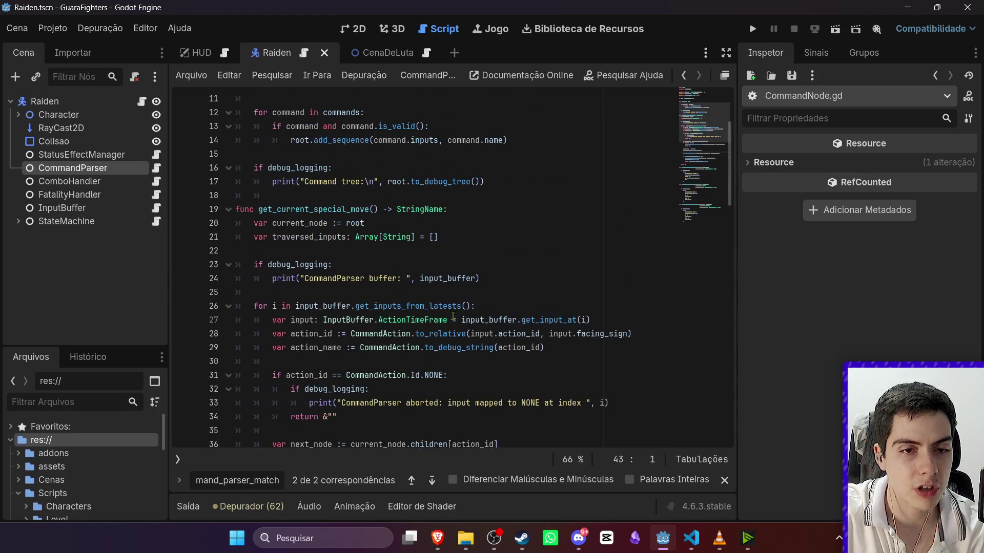
Change line 23 to 'if debug_logging and not input_buffer.buffer.is_empty():' and save the script.
click(406, 278)
click(334, 264)
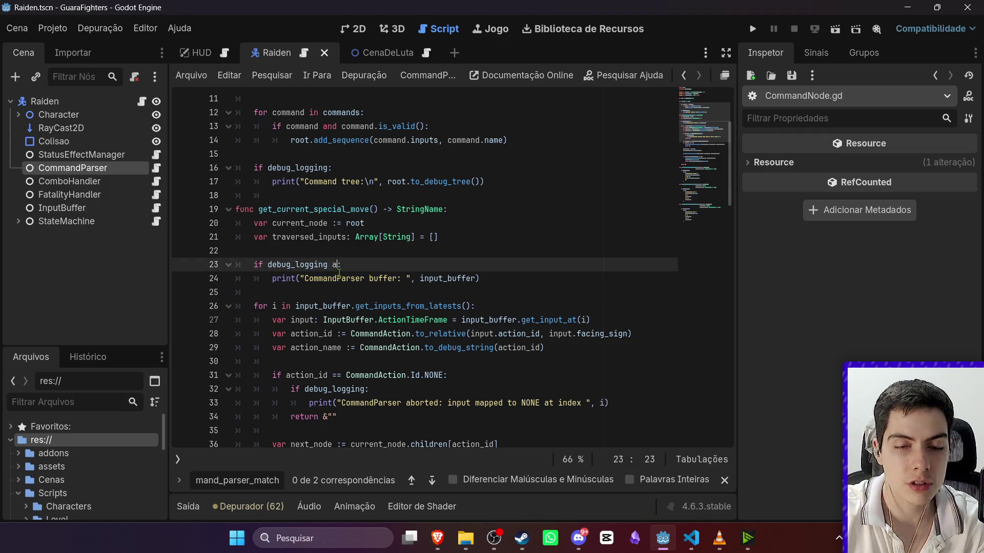
text(np)
key(Return)
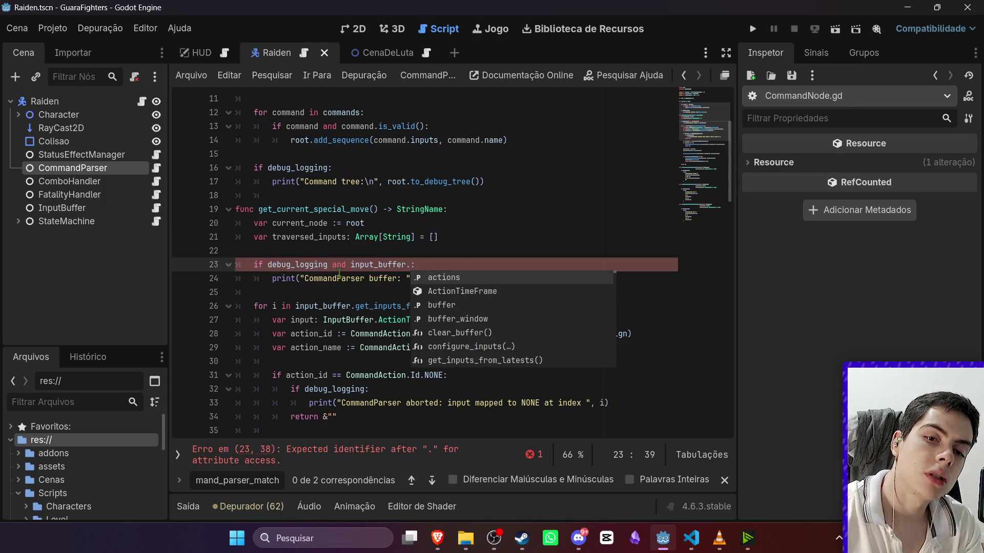
text(buffer.is)
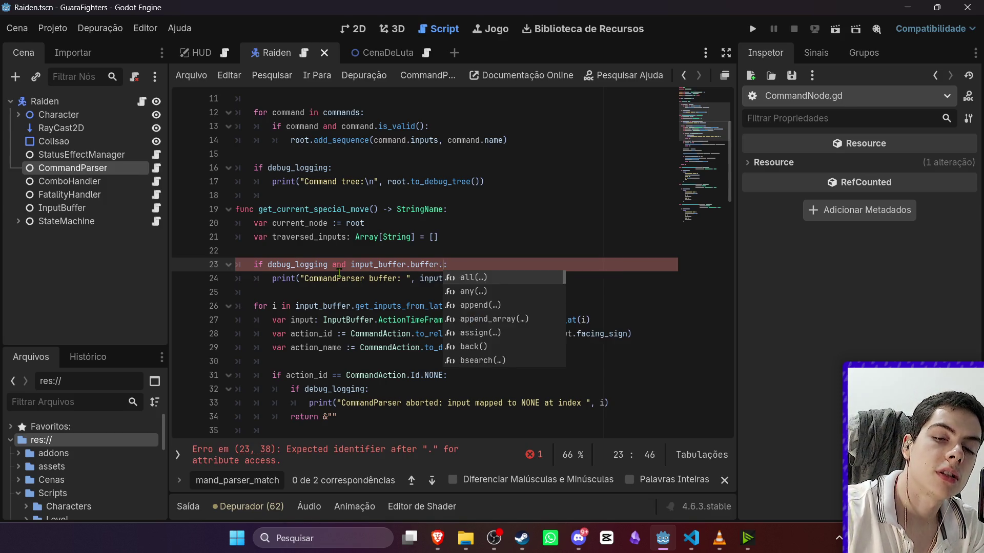
key(Return)
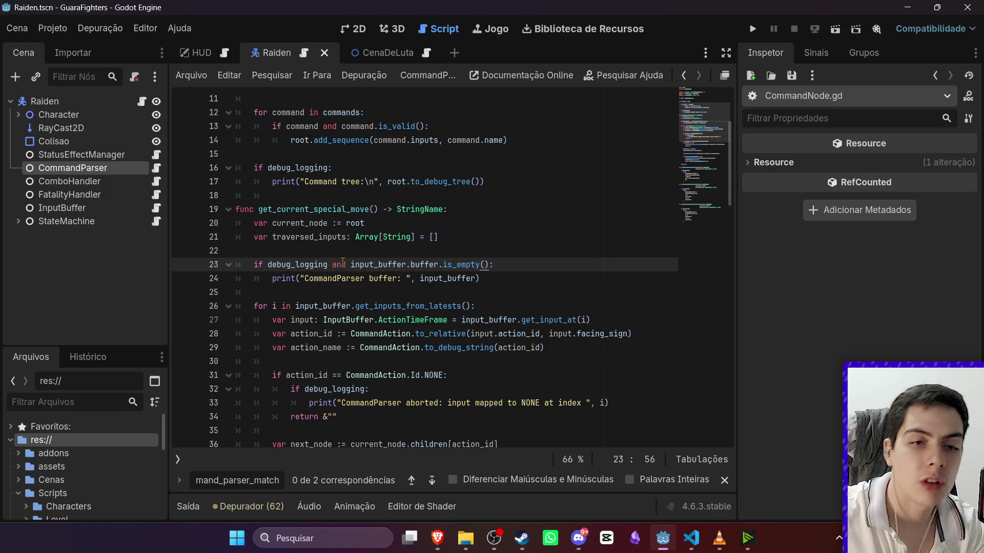
text(not)
key(ctrl+s)
click(458, 227)
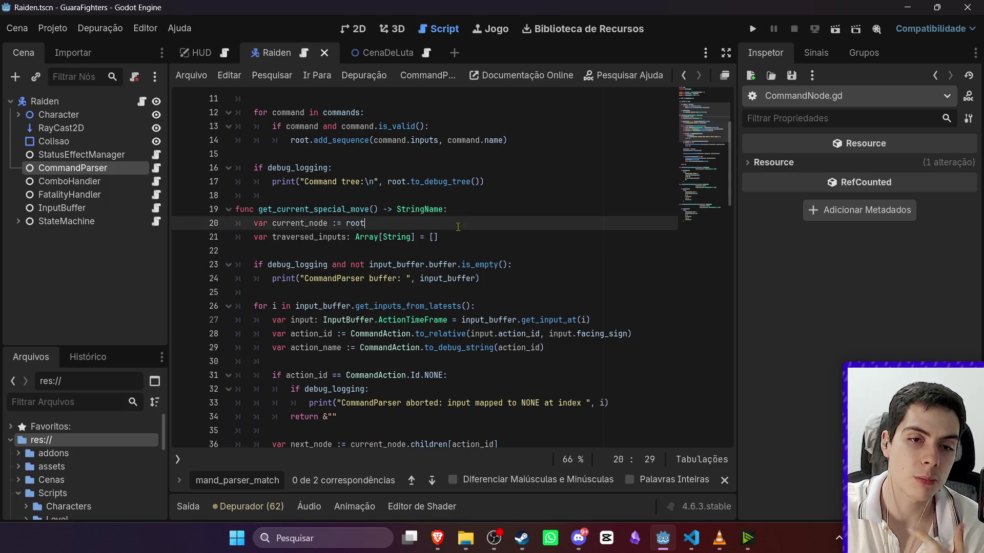
click(414, 58)
Rerun the fight scene, step Raiden forward, and check the RIGHT / FORWARD -> NODE buffer log entries.
click(836, 29)
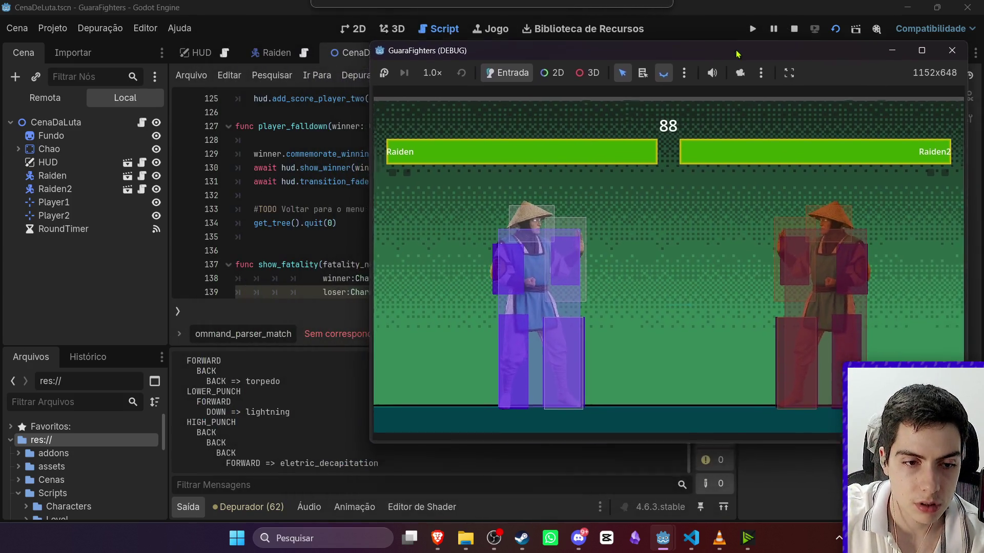
mouse_move(737, 53)
mouse_down()
mouse_move(717, 4)
mouse_move(693, 35)
mouse_up()
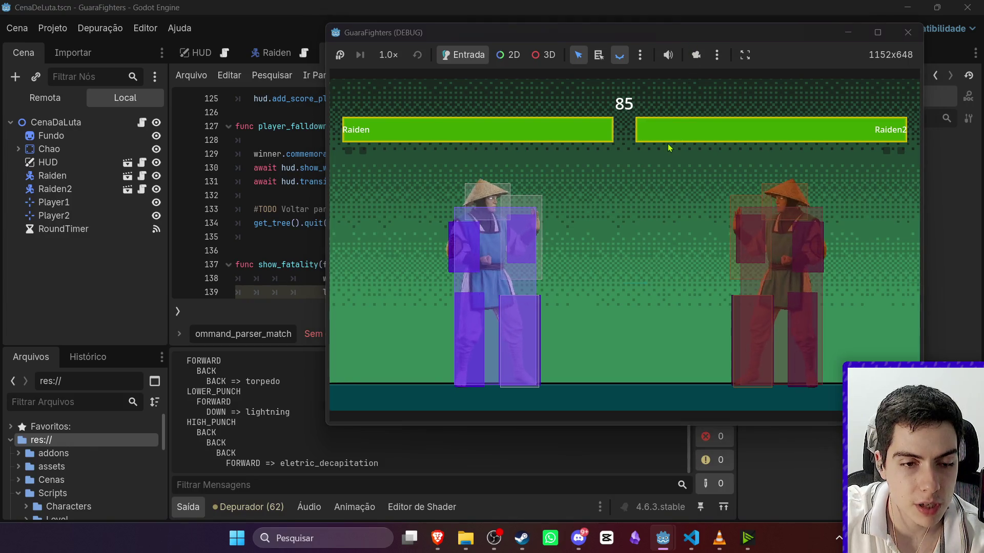
click(301, 390)
scroll(301, 390, up, 5)
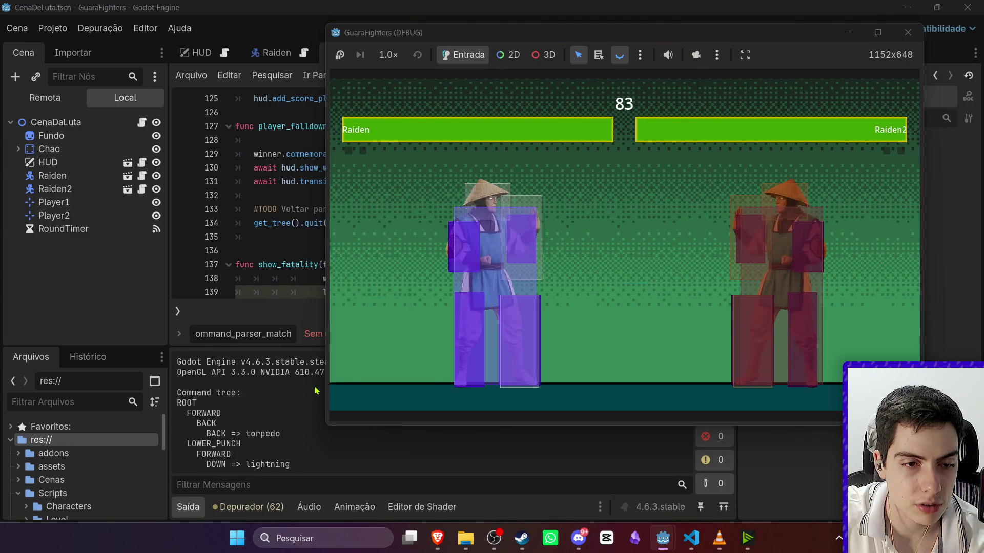
scroll(300, 391, down, 10)
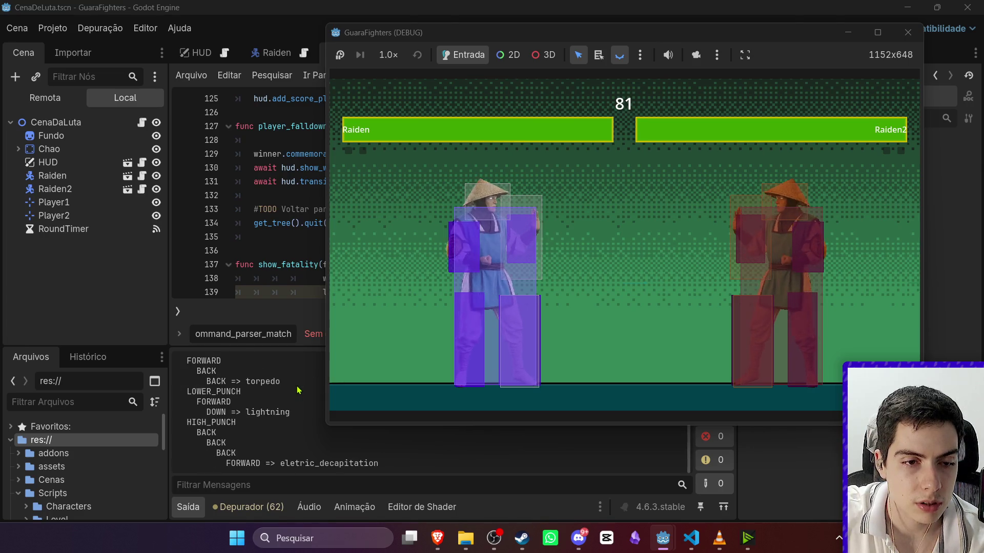
scroll(299, 390, up, 10)
scroll(300, 391, down, 6)
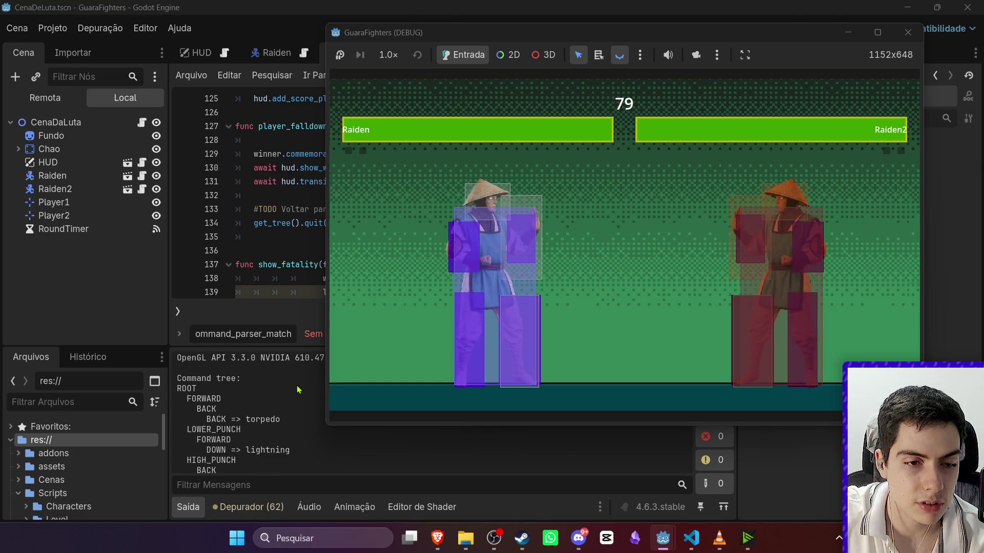
scroll(300, 390, up, 2)
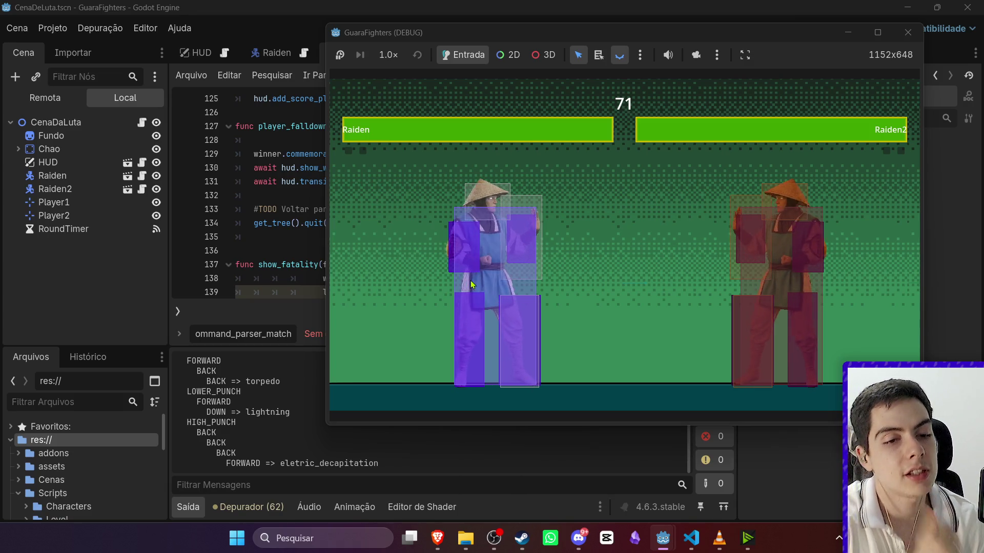
key(Right)
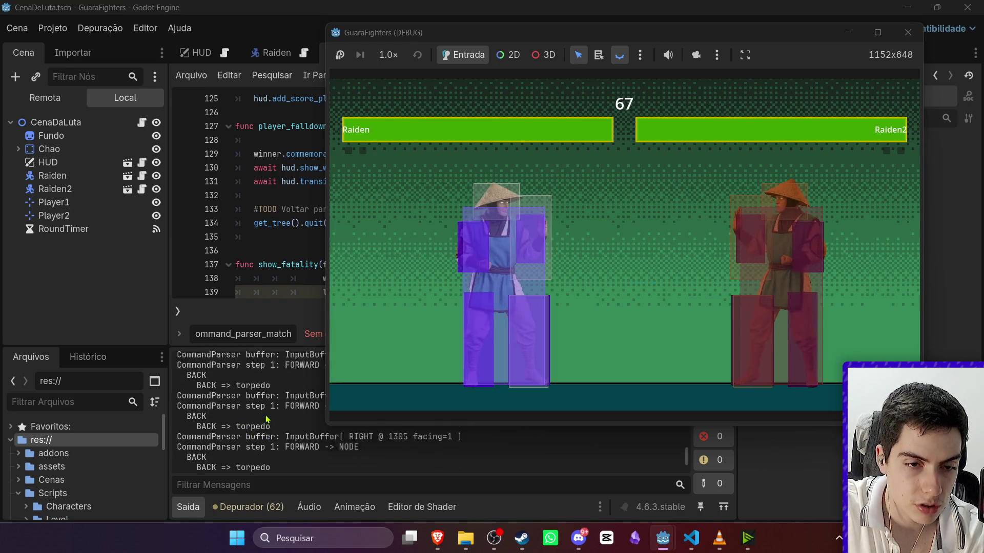
click(409, 454)
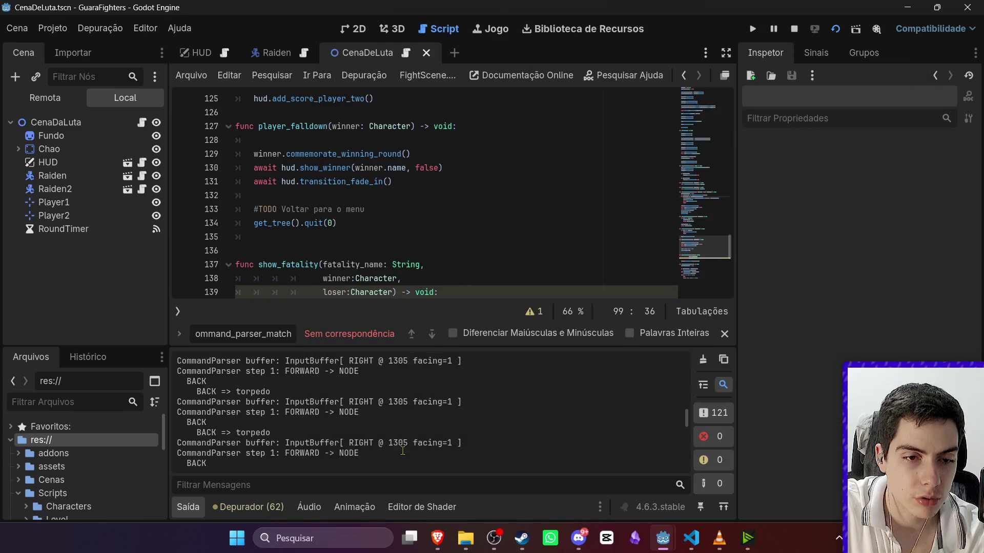
Recheck the eletric_decapitation command tree in the Output log, test the game, then go distraction-free.
scroll(408, 455, up, 5)
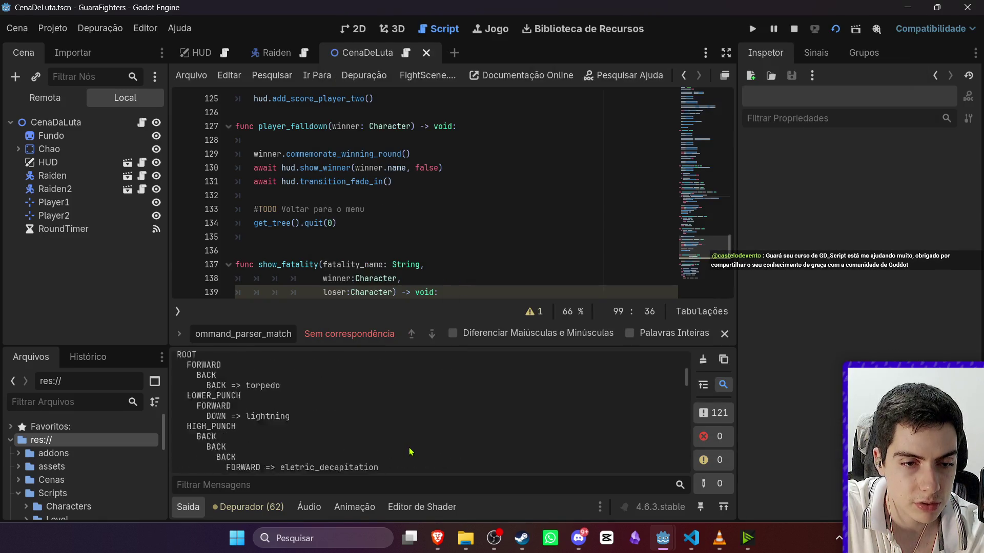
scroll(409, 451, down, 2)
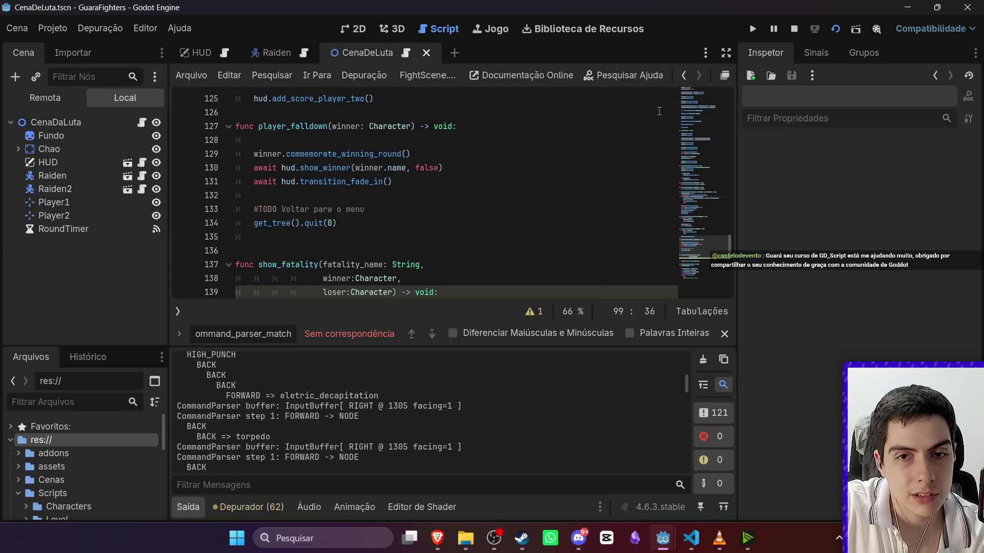
scroll(544, 405, down, 1)
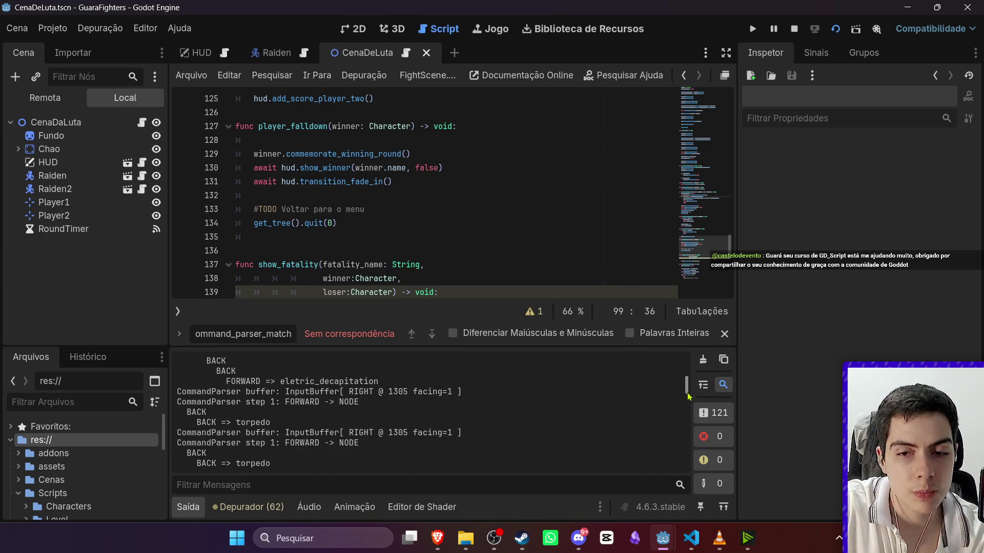
click(663, 538)
click(725, 466)
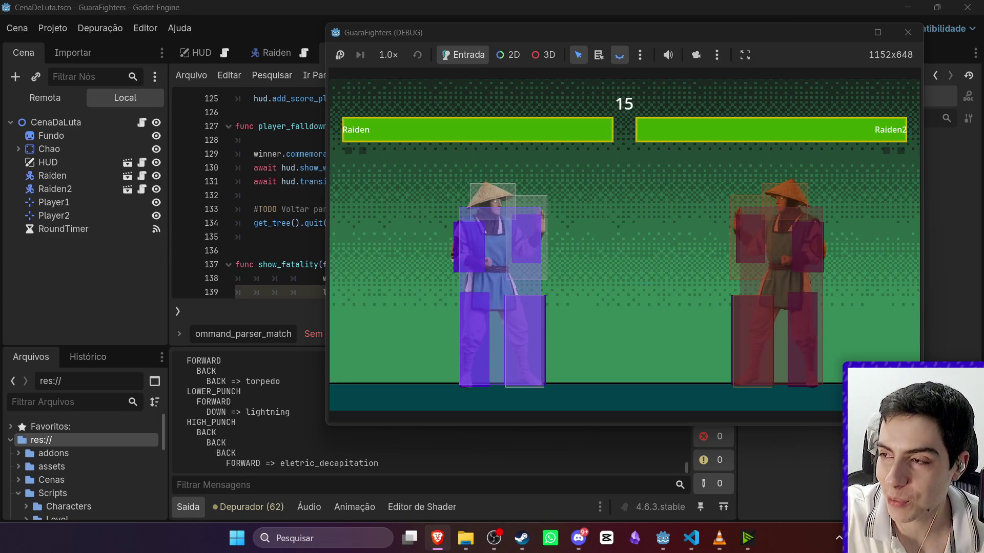
click(276, 167)
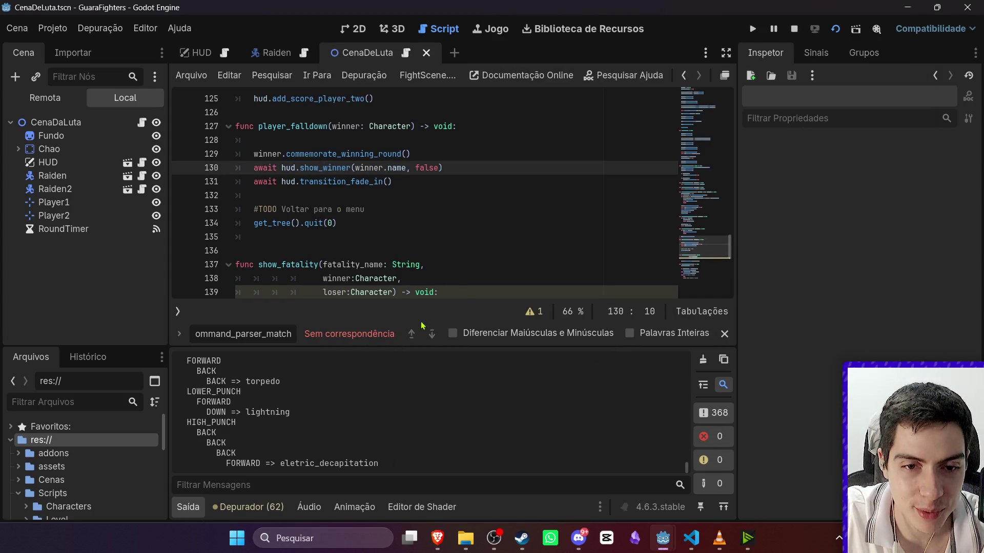
click(727, 53)
click(481, 217)
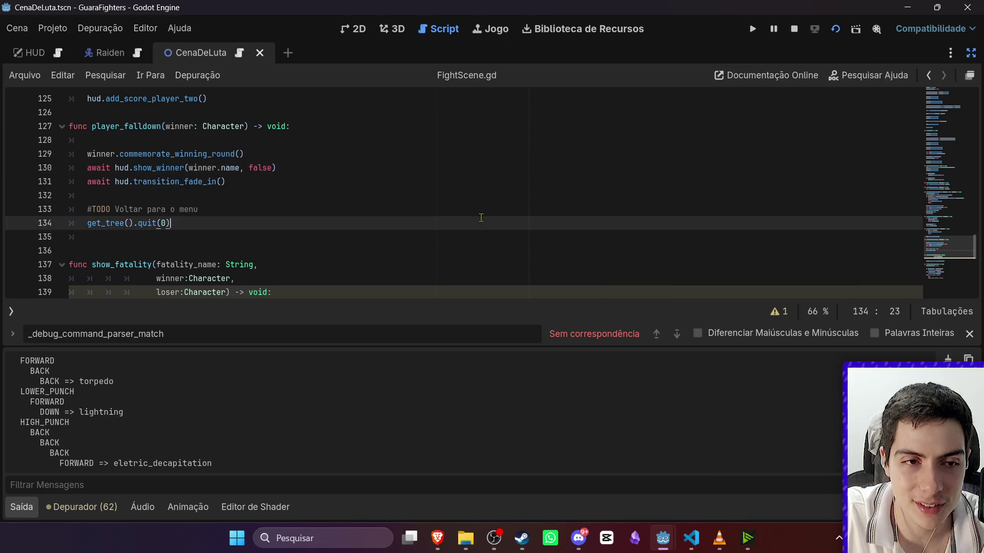
Look through the script further down, then switch over to the browser.
scroll(480, 217, up, 3)
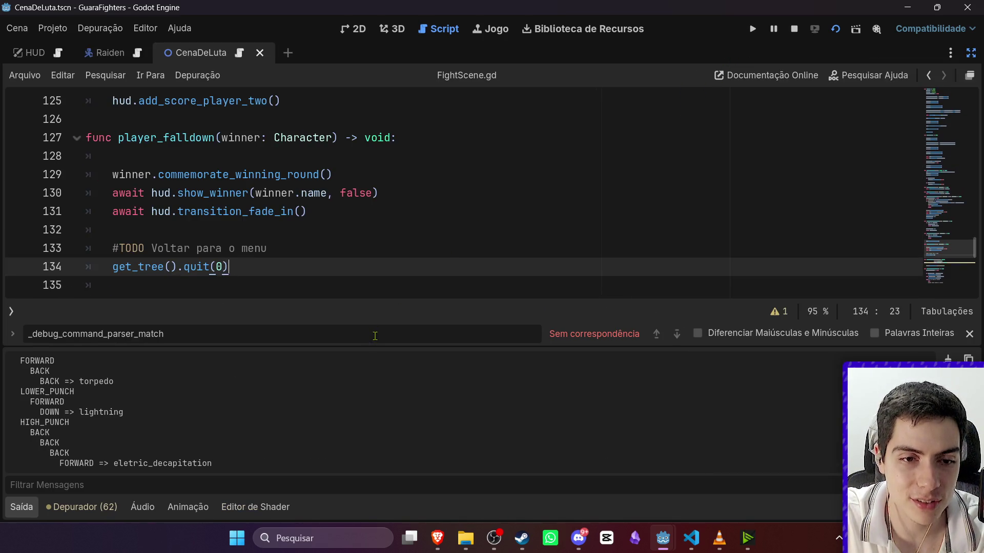
scroll(405, 230, down, 4)
click(410, 235)
scroll(409, 234, up, 2)
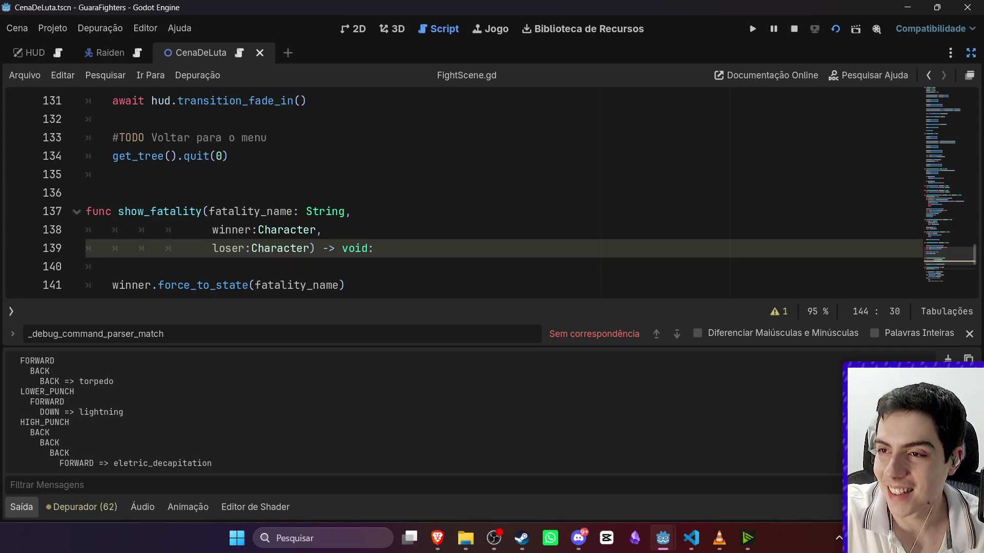
key(alt+Tab)
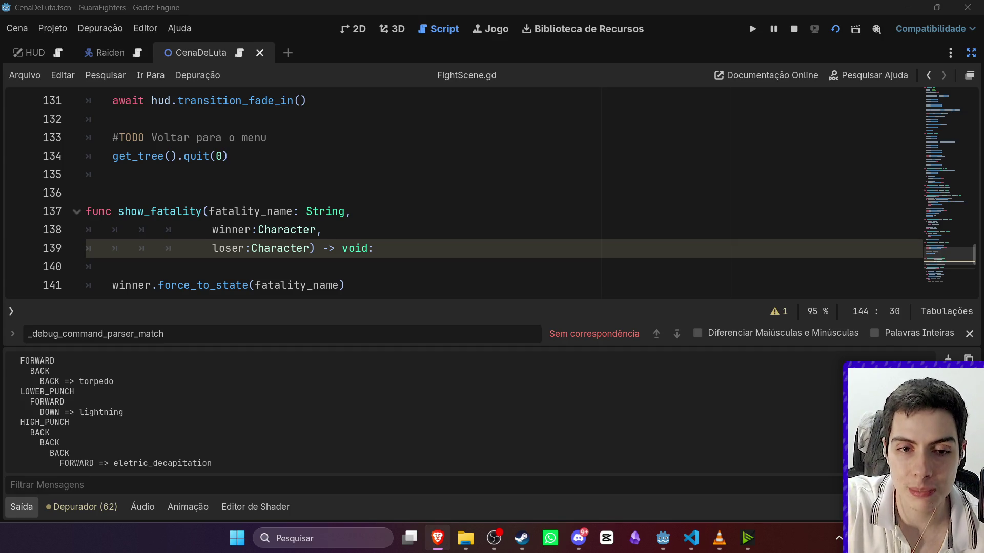
Close the script search bar, review _on_round_timer_timeout, and run the game with F5.
click(969, 334)
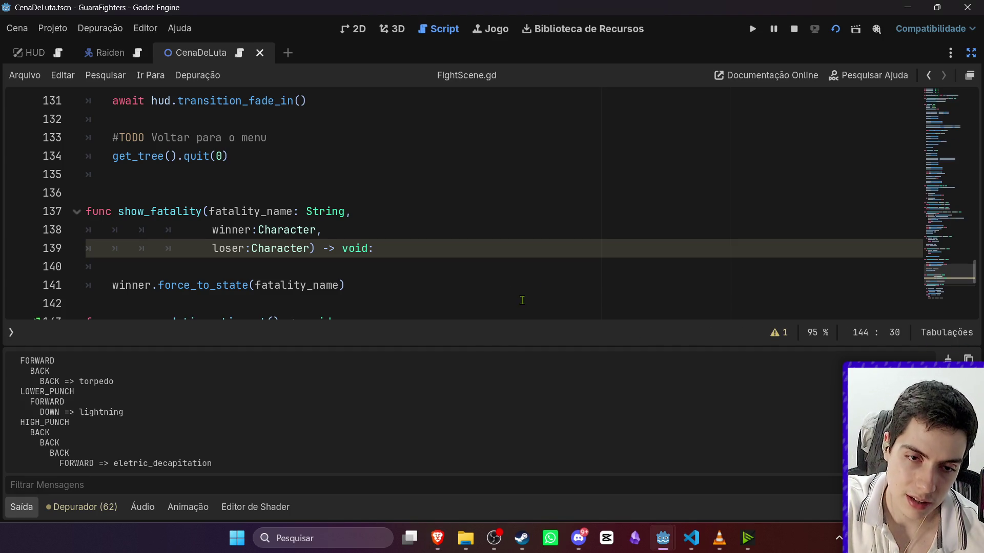
scroll(522, 300, down, 2)
scroll(541, 290, up, 3)
scroll(541, 290, down, 5)
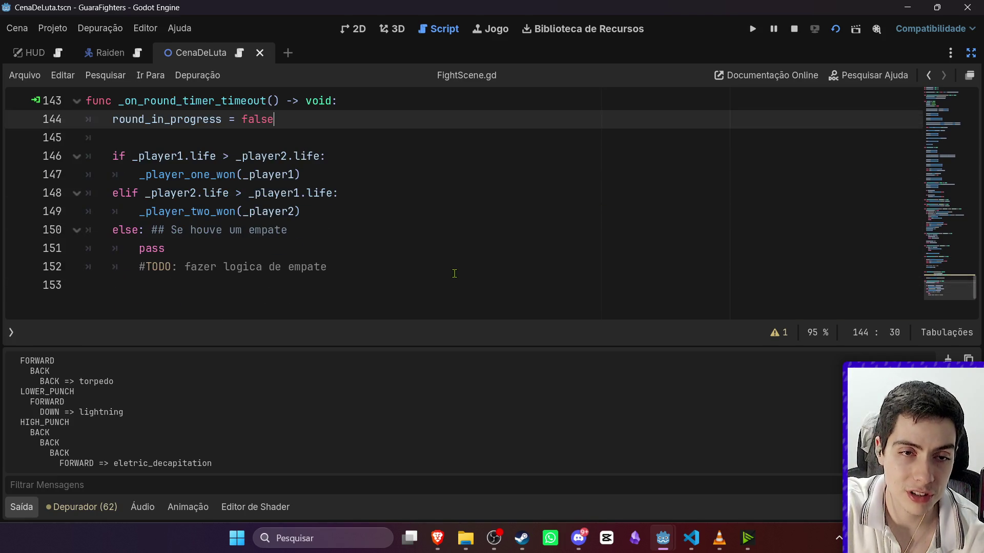
scroll(454, 273, up, 3)
click(433, 303)
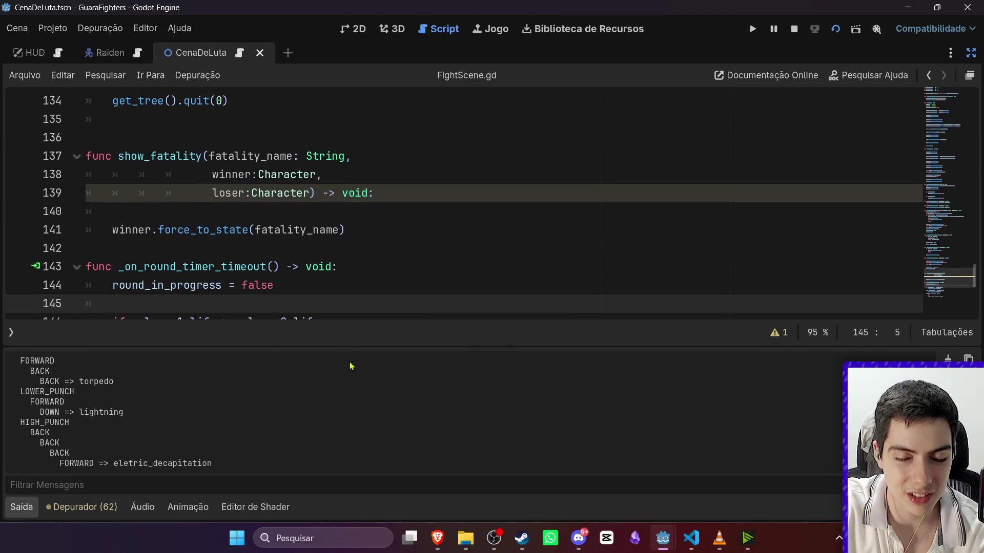
click(279, 266)
key(F5)
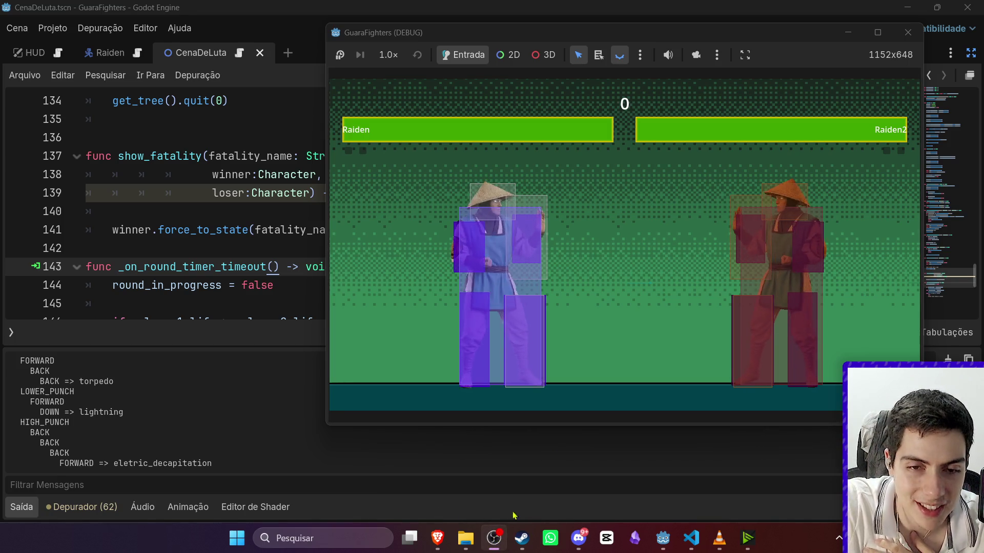
Enter Player 1's Raiden fatality keys (a, d, d, a, d), then return to the editor.
key(a)
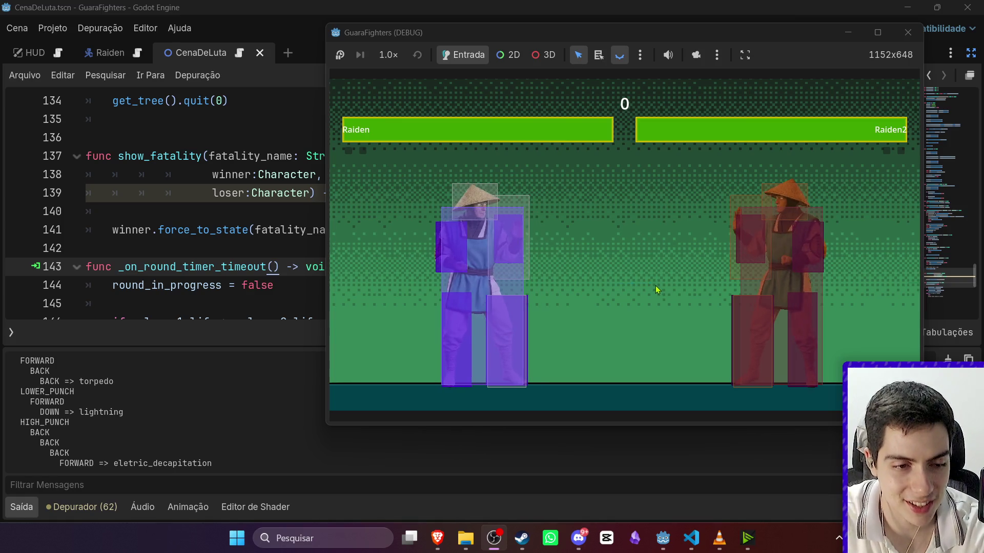
key(d)
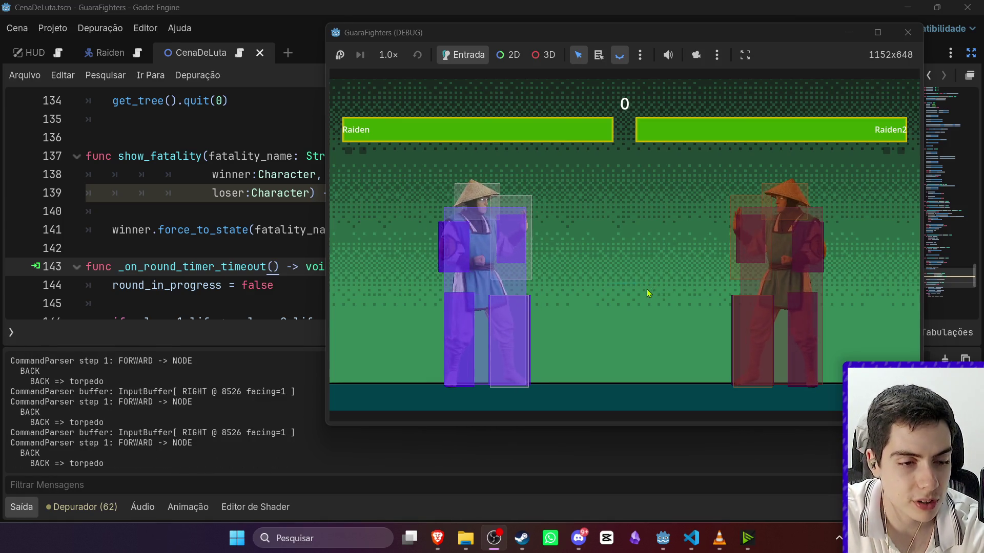
key(d)
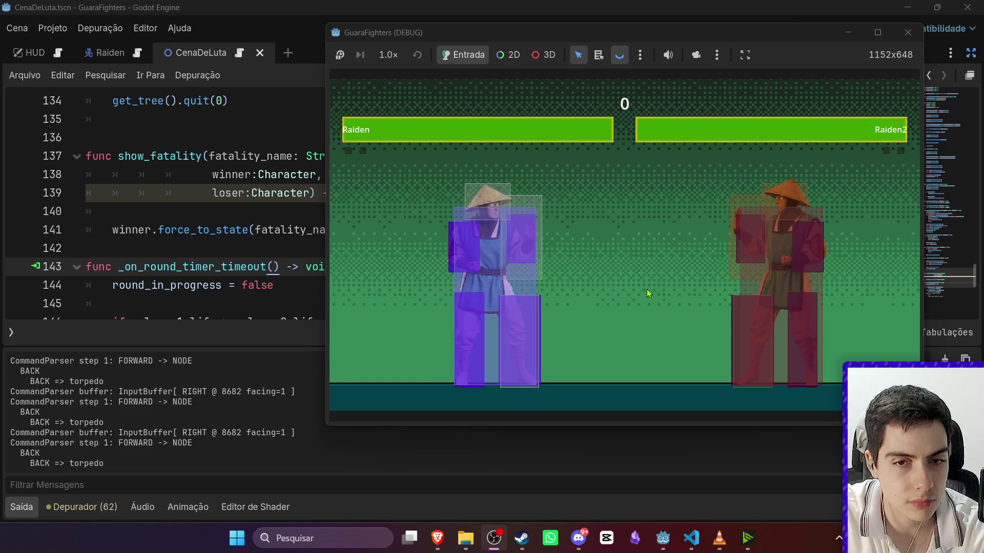
key(a)
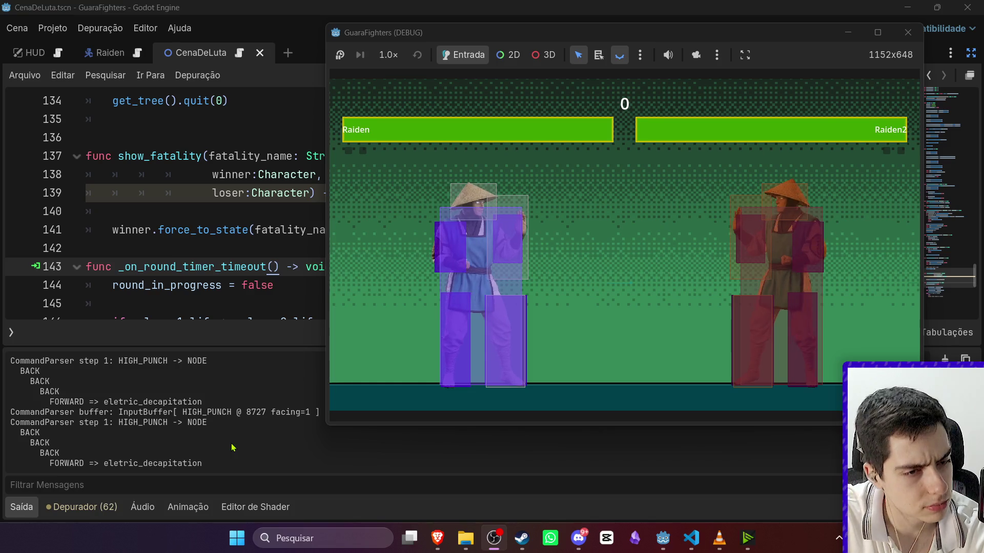
key(d)
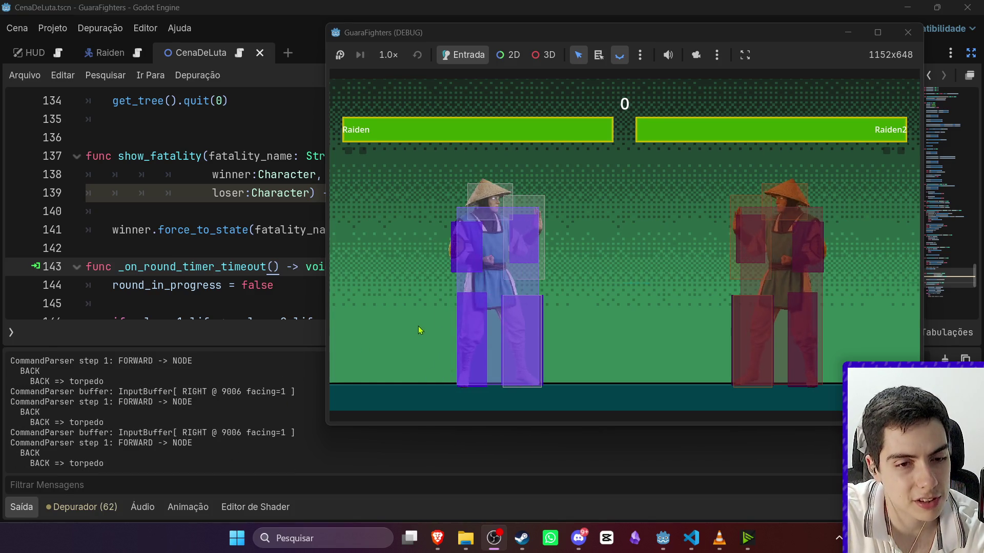
key(alt+Tab)
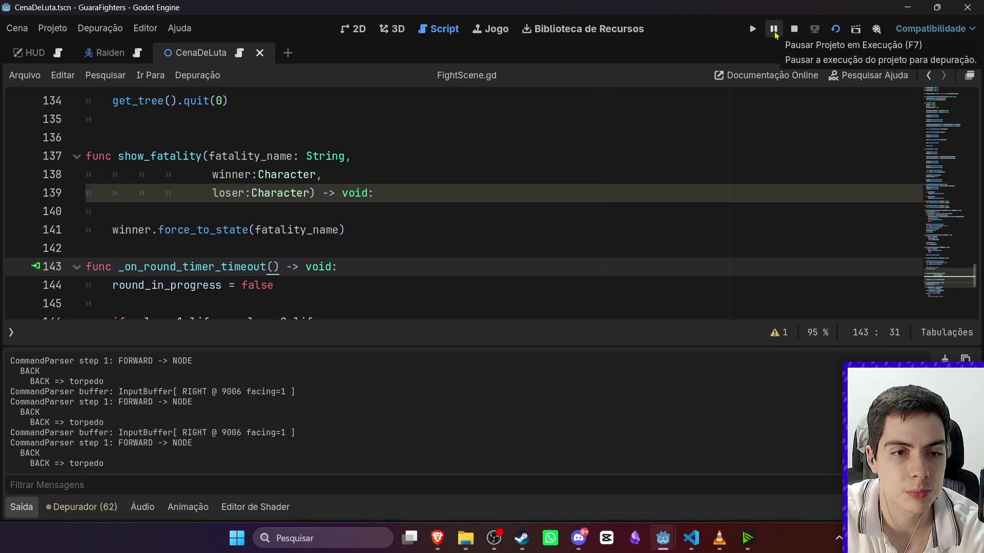
Pause the running game and enlarge the Output panel.
click(773, 29)
click(21, 506)
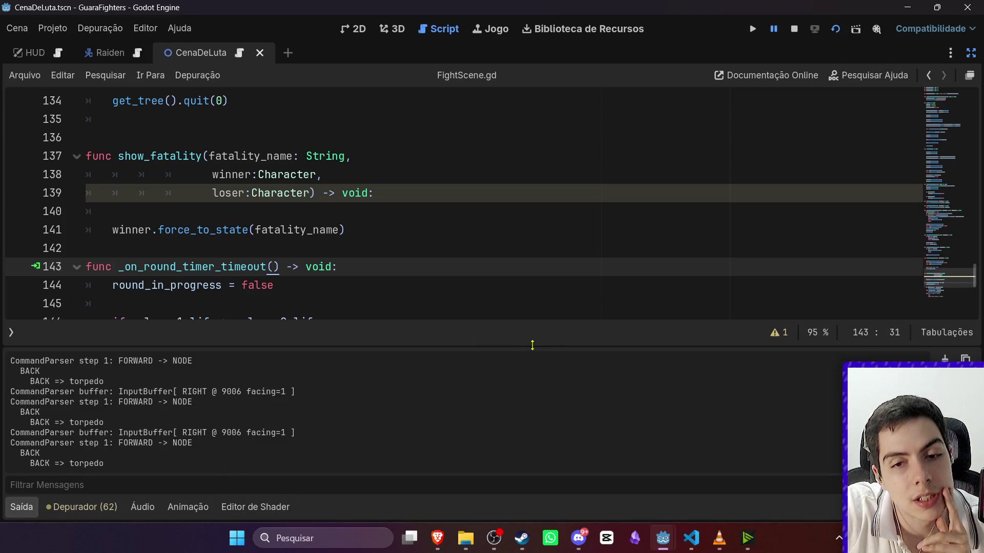
drag(524, 349, 521, 247)
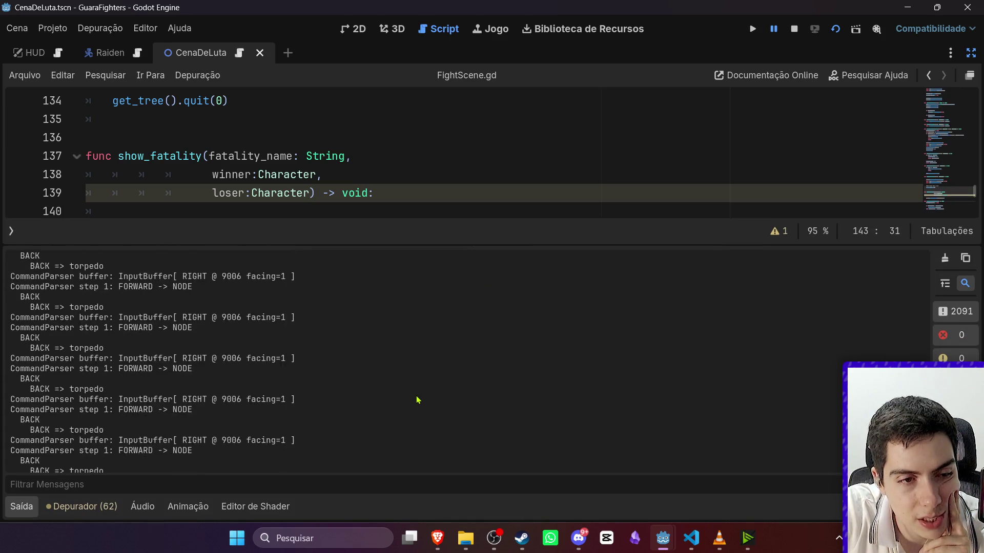
drag(363, 397, 238, 388)
Filter the log for 'fatal', clear the filter, and open the Raiden scene's Player.gd.
click(317, 398)
key(ctrl+f)
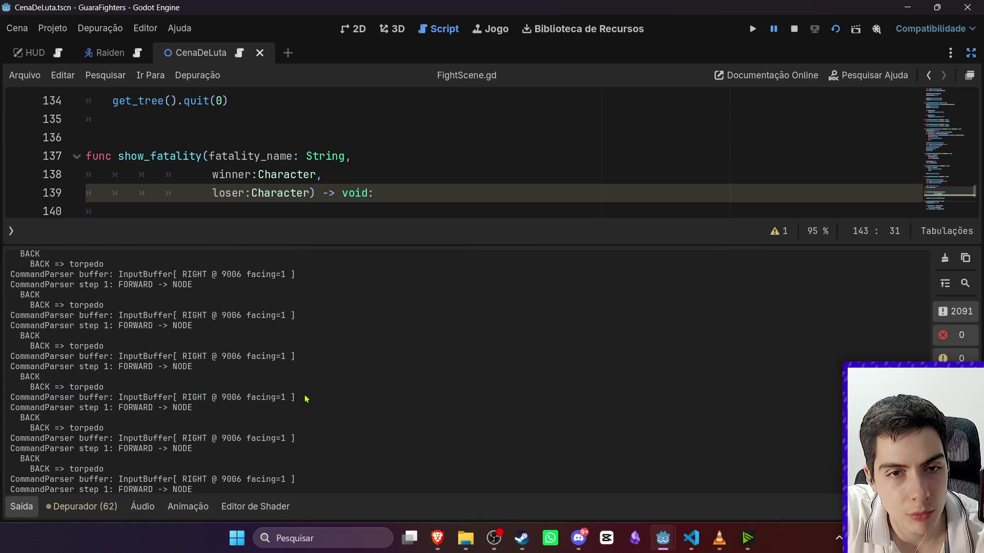
key(ctrl+f)
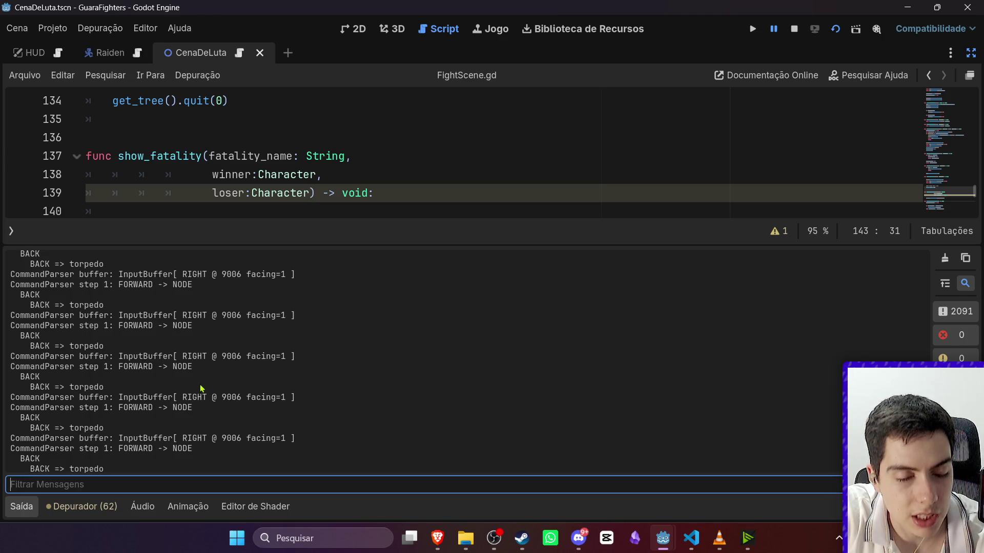
text(fatal)
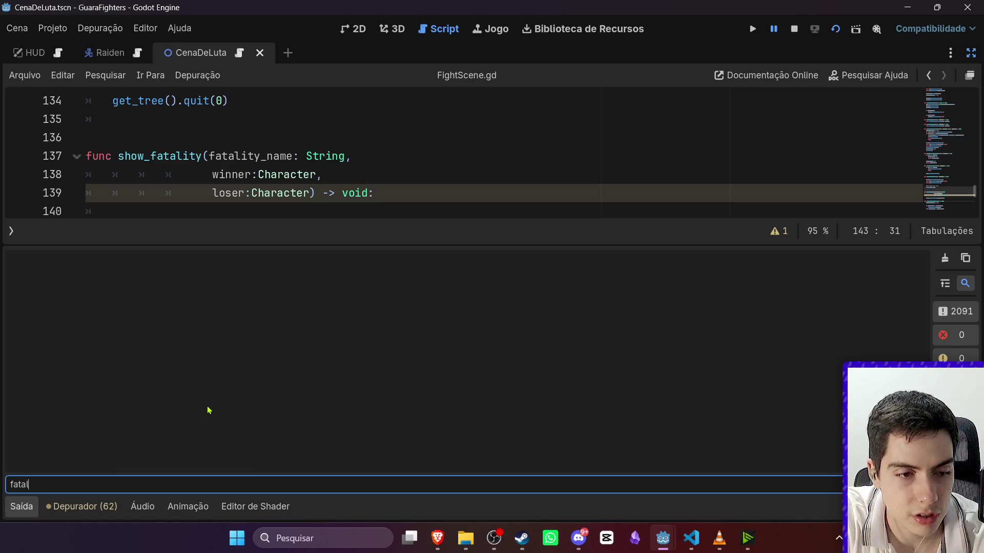
key(ctrl+BackSpace)
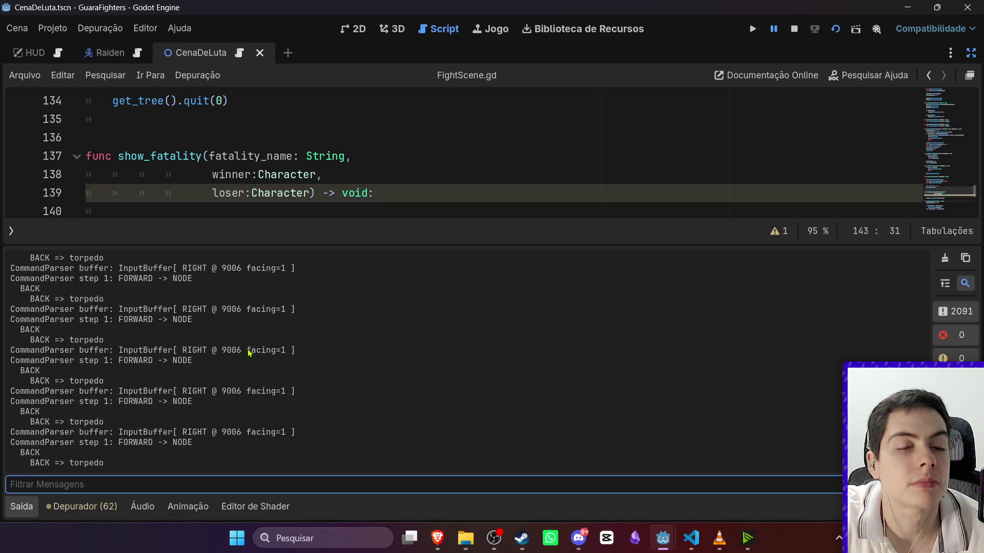
drag(226, 247, 228, 349)
scroll(251, 205, down, 4)
scroll(251, 205, up, 6)
click(106, 53)
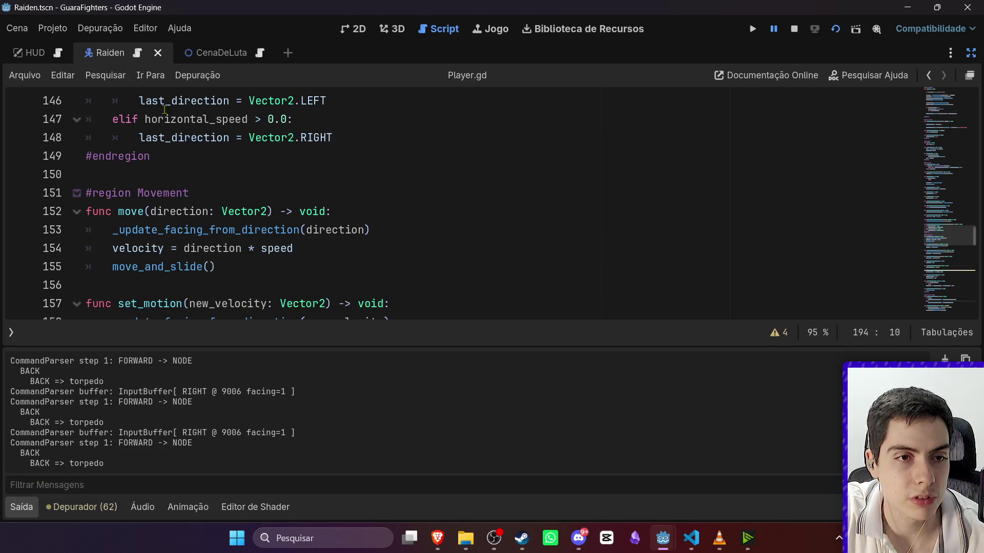
Open the HighPunch state's script and jump to the request_fatality definition.
click(970, 52)
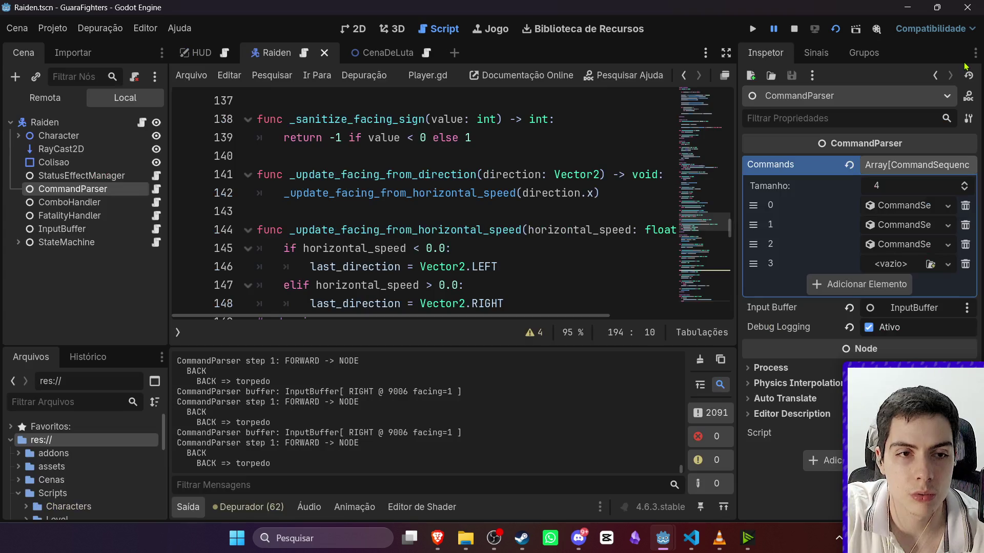
click(19, 244)
scroll(46, 251, down, 5)
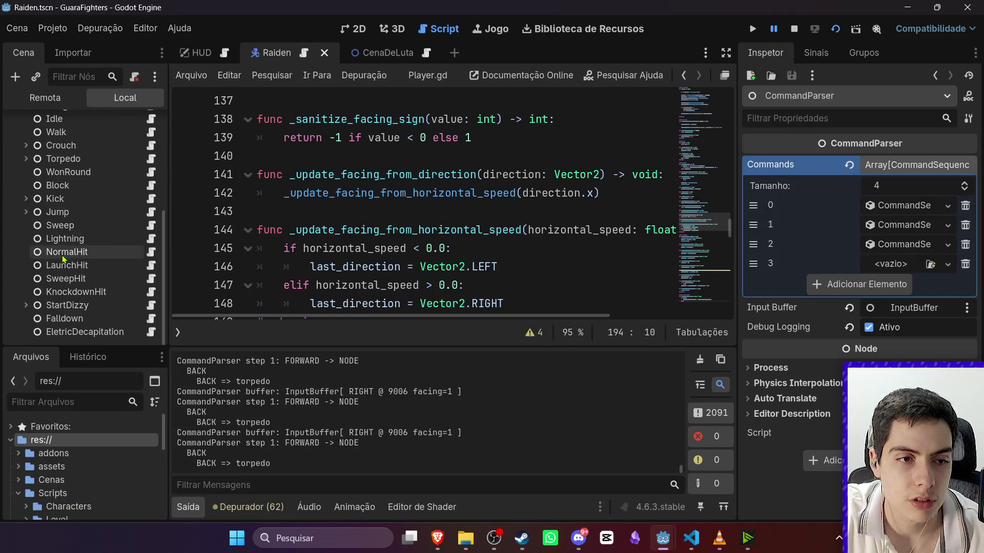
scroll(62, 256, up, 5)
click(151, 217)
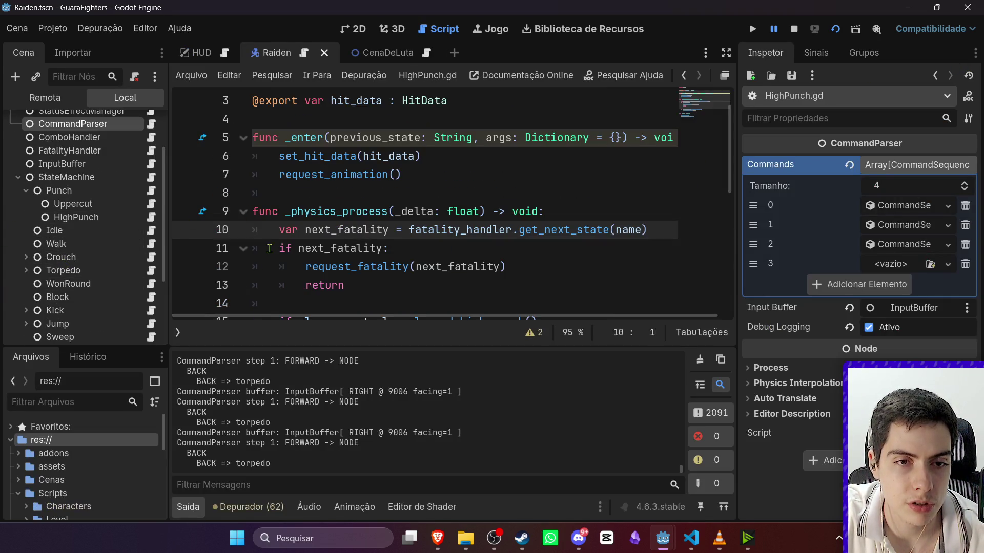
scroll(359, 225, down, 1)
ctrl+click(377, 218)
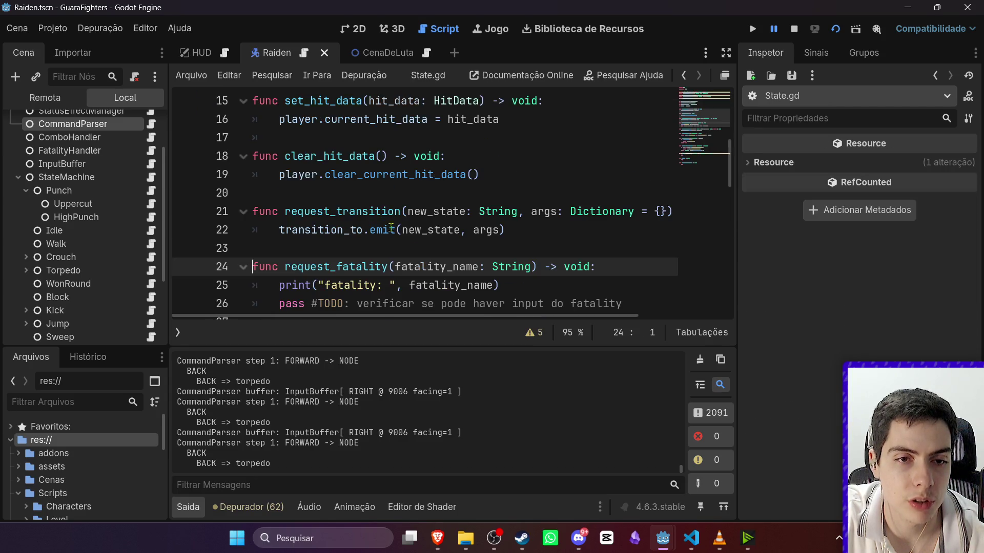
click(725, 53)
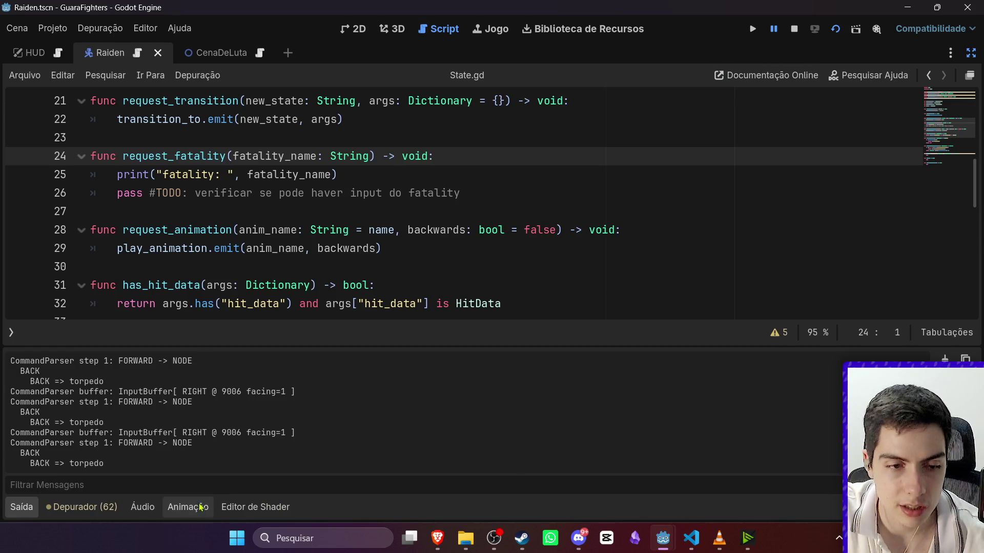
Filter the Output log to show only 'fatality' messages.
click(188, 507)
click(33, 512)
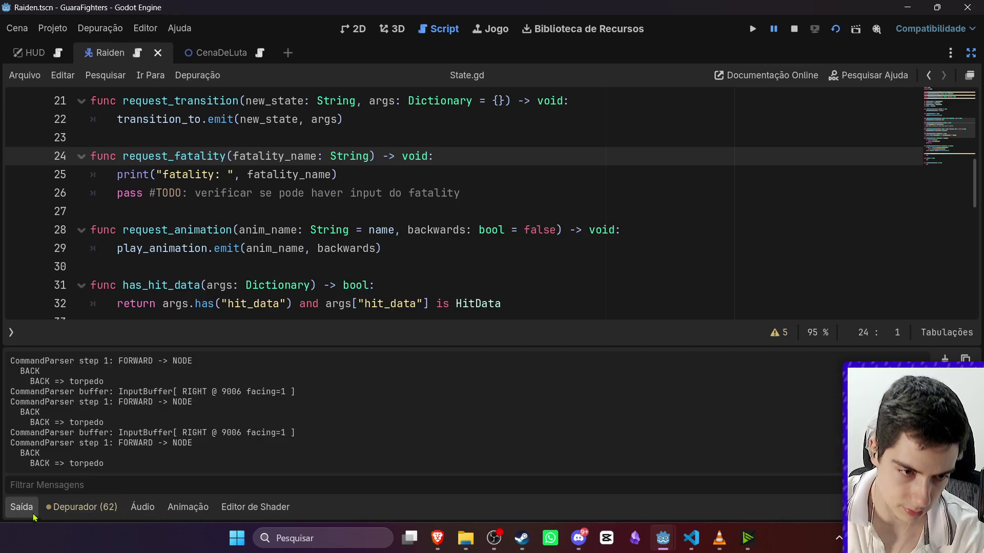
text(fatality)
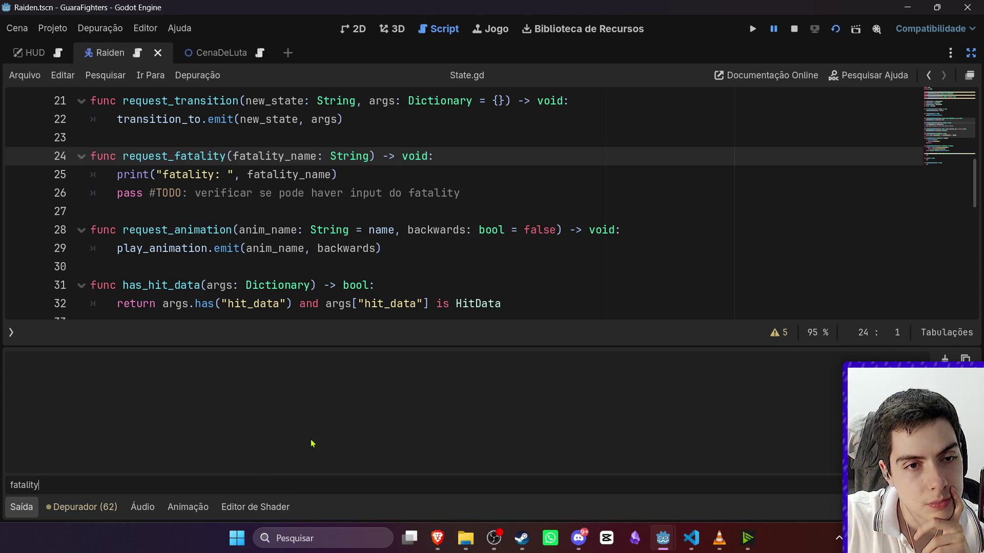
click(266, 193)
Check the CenaDeLuta script, then return to the Raiden scene and collapse StateMachine.
click(226, 53)
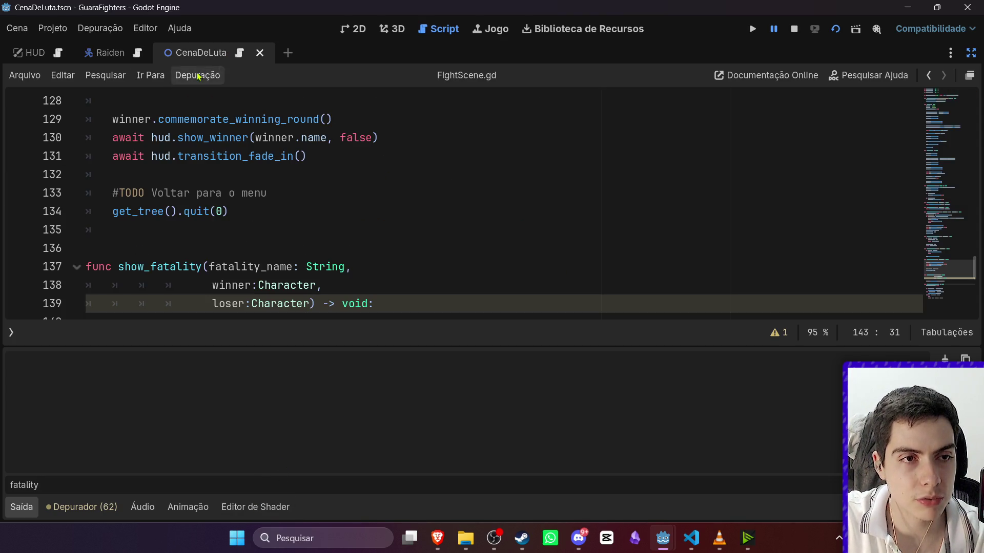
click(970, 53)
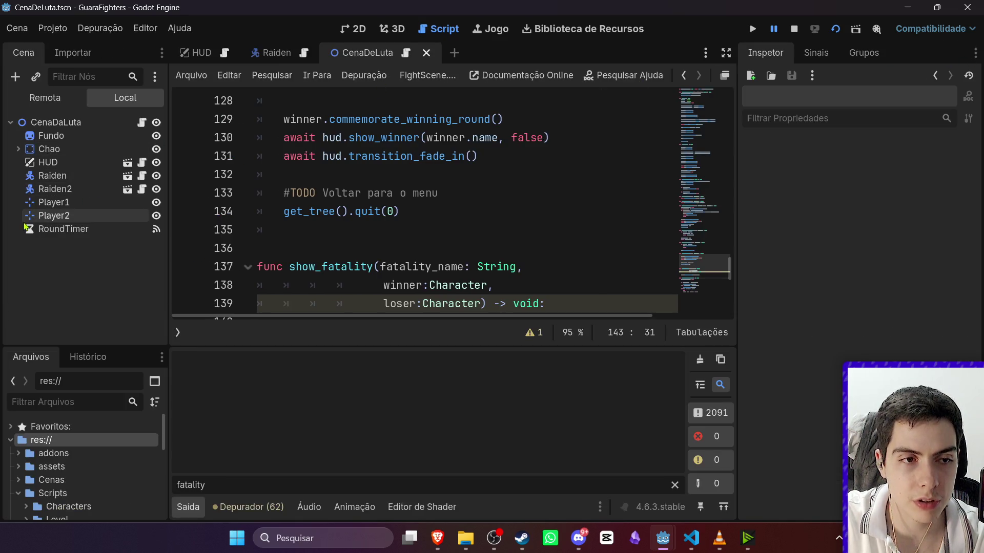
click(283, 54)
scroll(41, 165, up, 3)
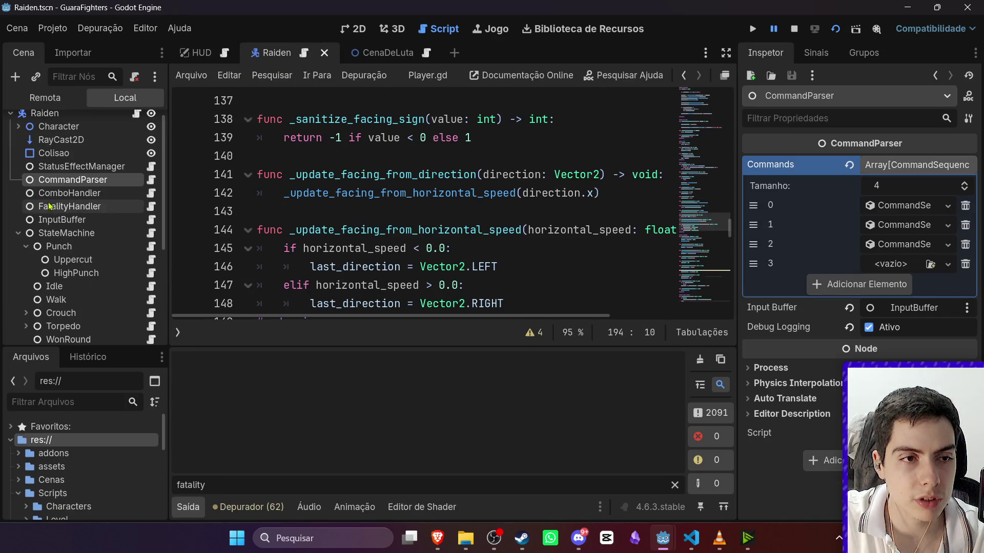
click(66, 242)
click(18, 241)
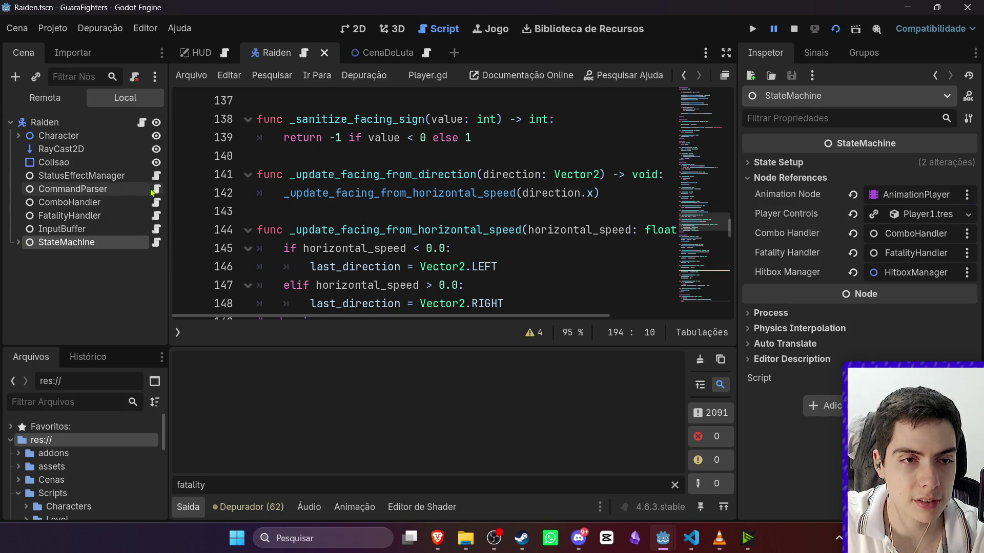
scroll(382, 244, down, 2)
scroll(382, 244, up, 3)
Open the CommandParser node's script from the Scene dock.
scroll(381, 244, down, 5)
scroll(384, 245, up, 10)
scroll(385, 244, up, 15)
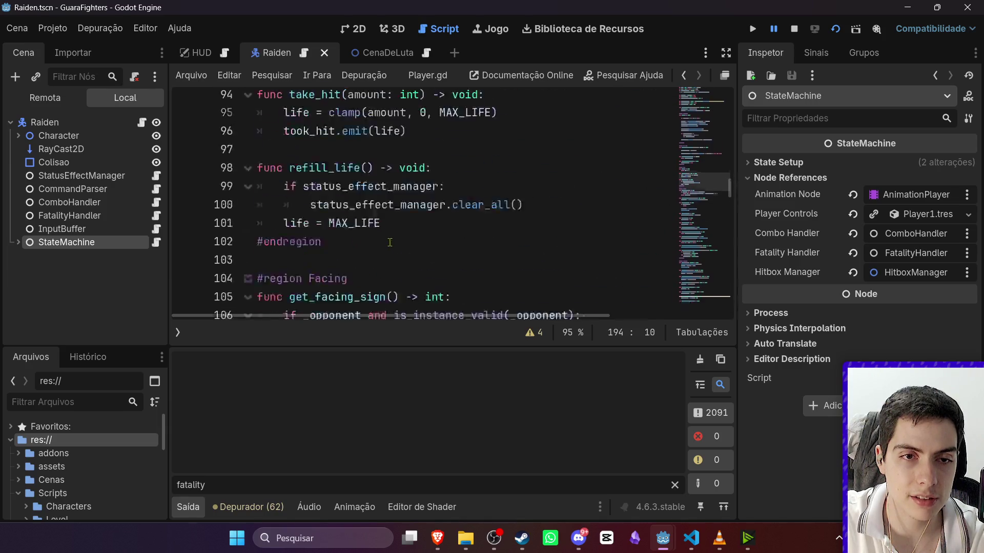
scroll(701, 150, up, 2)
mouse_move(701, 150)
mouse_down()
mouse_move(700, 133)
mouse_move(700, 175)
mouse_up()
scroll(700, 175, down, 20)
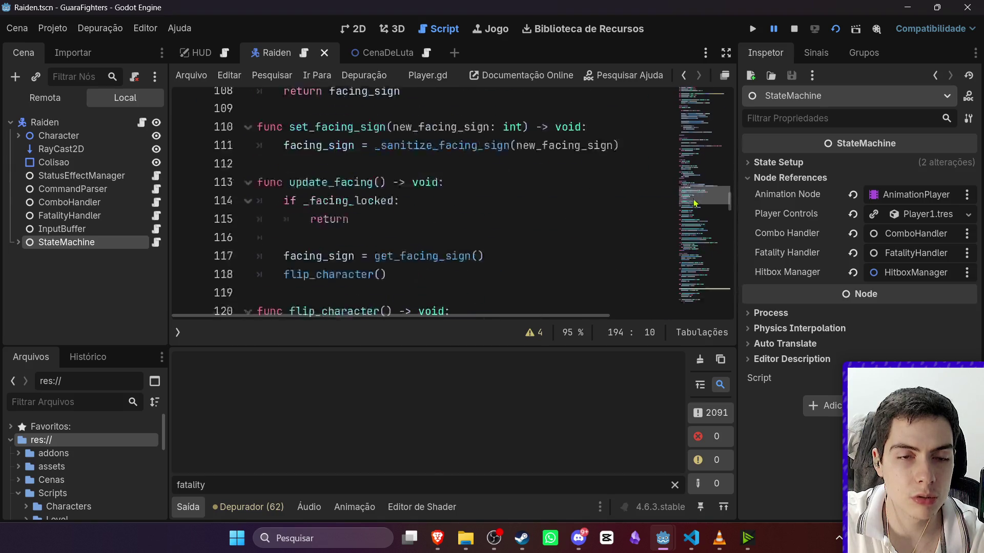
click(725, 54)
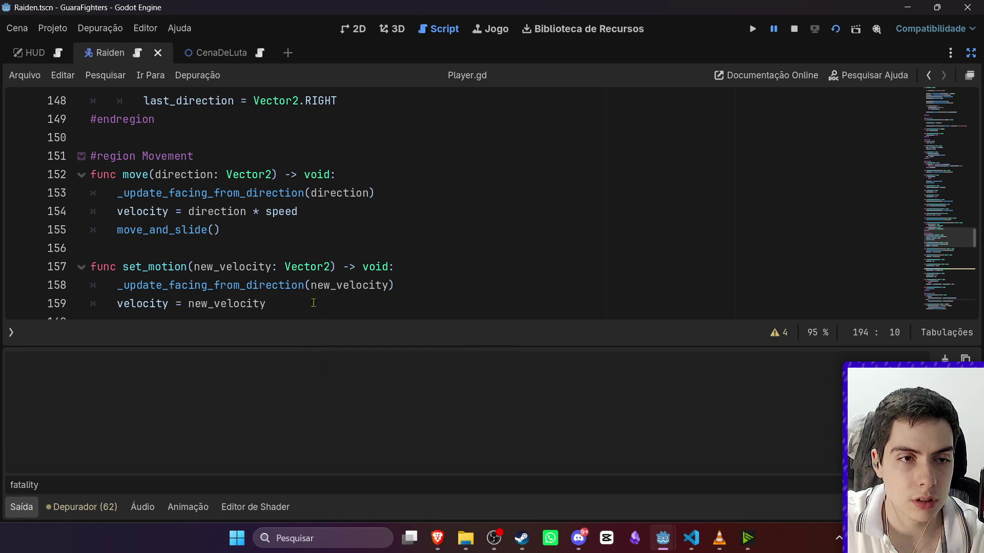
click(971, 53)
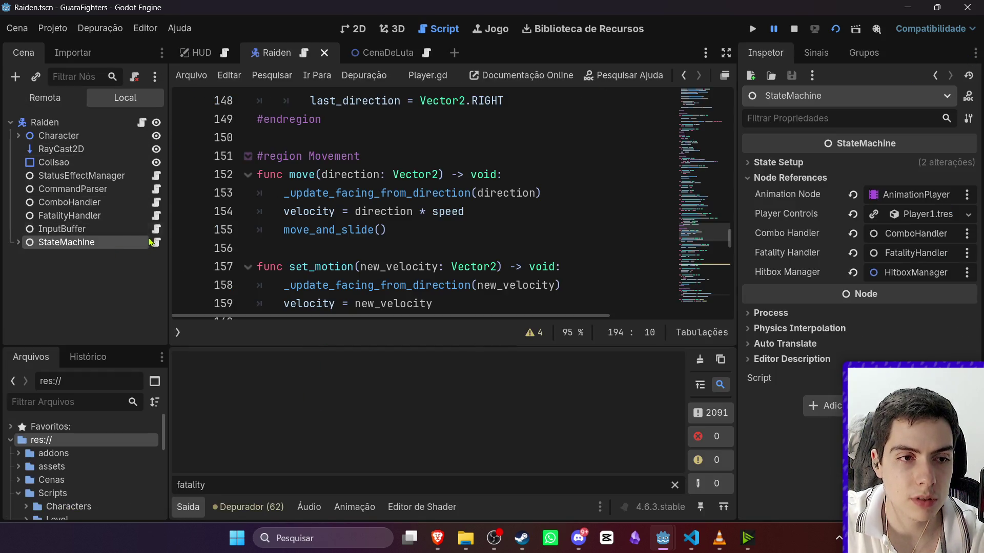
click(157, 191)
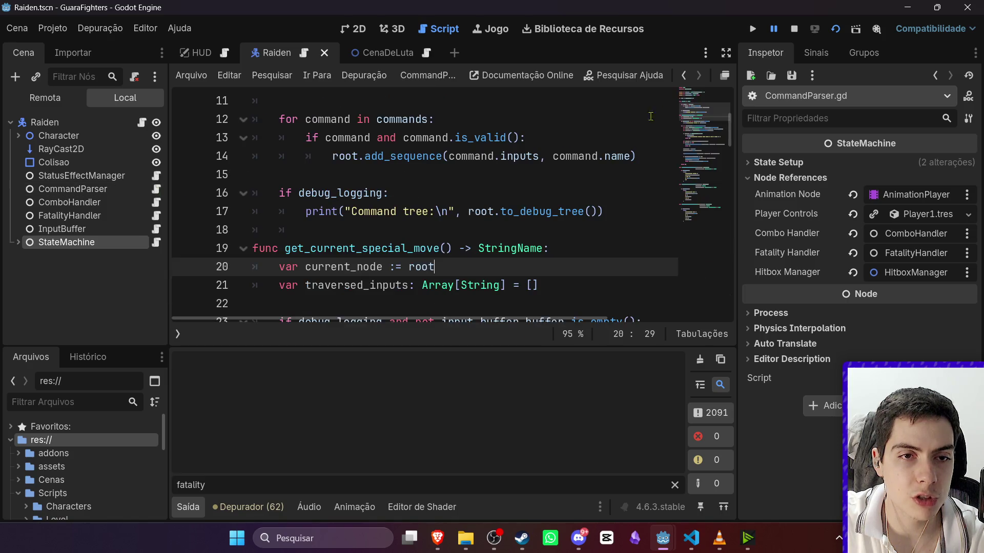
Widen the script editor and inspect the start of get_current_special_move in CommandParser.gd.
click(725, 53)
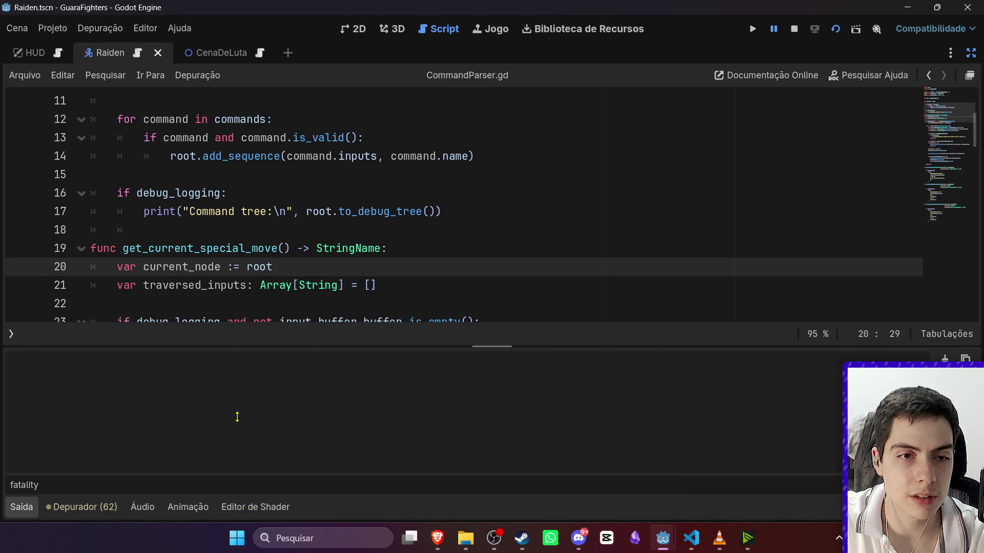
scroll(268, 282, up, 4)
scroll(269, 285, down, 5)
scroll(269, 284, down, 2)
scroll(269, 284, up, 2)
mouse_move(334, 174)
mouse_down()
mouse_move(335, 137)
mouse_move(334, 159)
mouse_up()
click(241, 175)
Scroll down the command loop and add a breakpoint on line 41.
scroll(274, 214, down, 3)
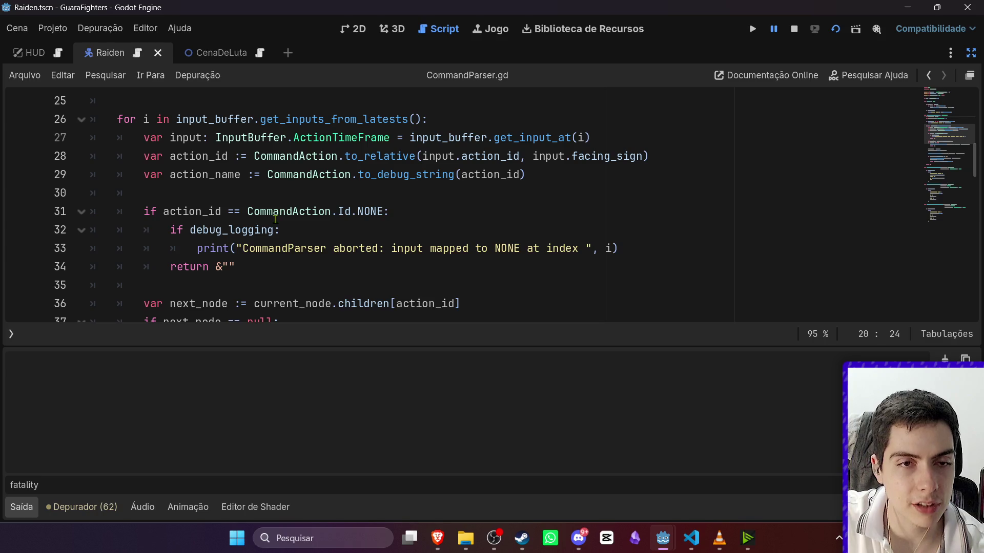
scroll(358, 312, down, 3)
scroll(347, 270, up, 2)
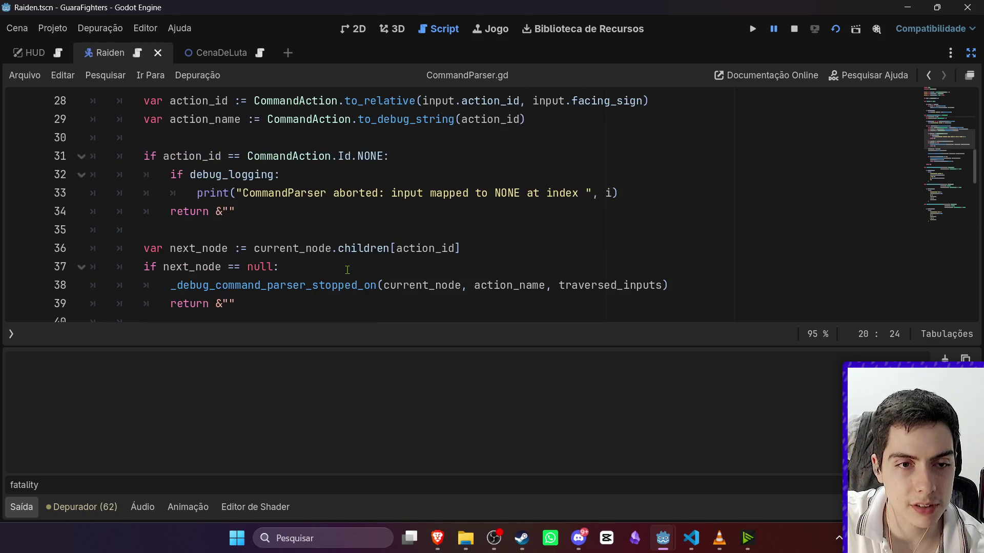
scroll(347, 270, down, 2)
scroll(346, 270, down, 3)
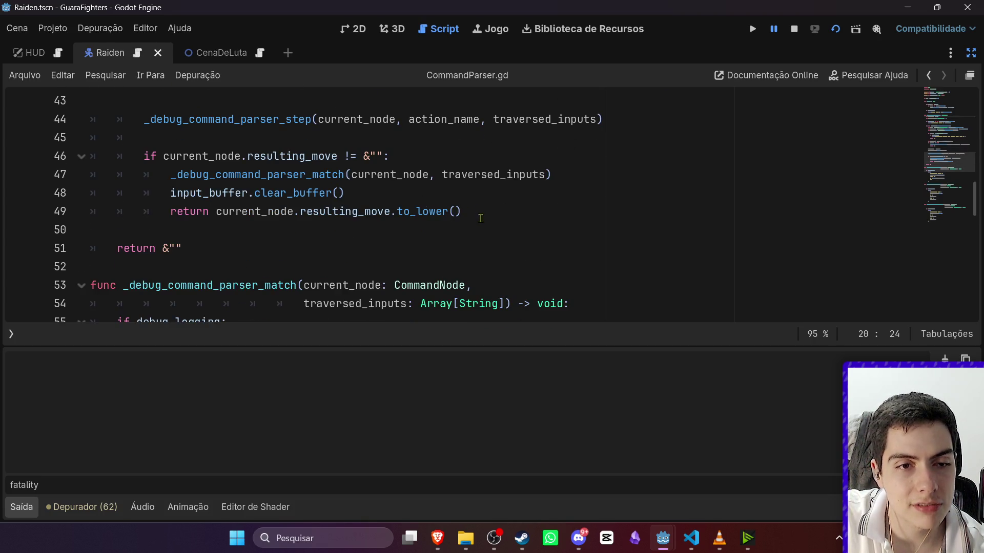
scroll(457, 244, up, 7)
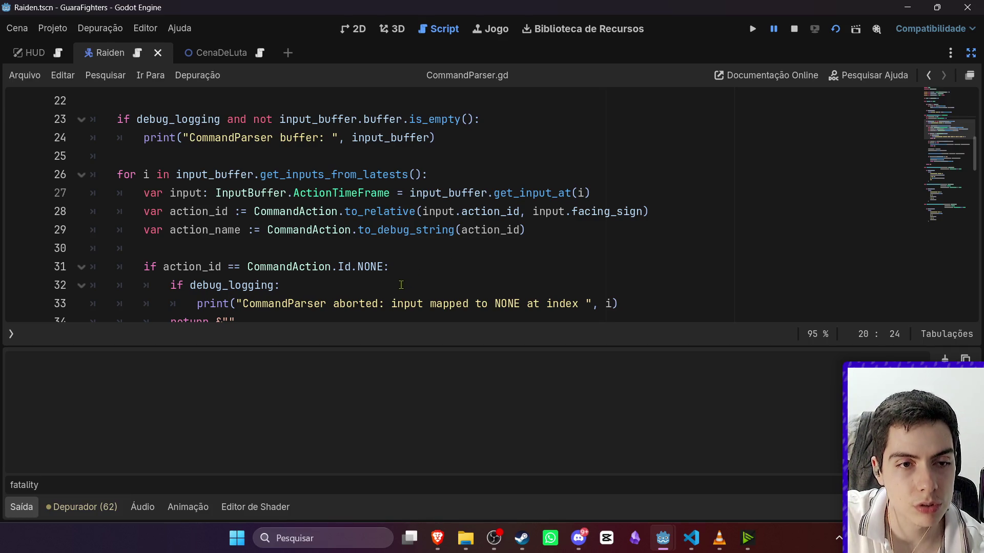
scroll(399, 286, down, 2)
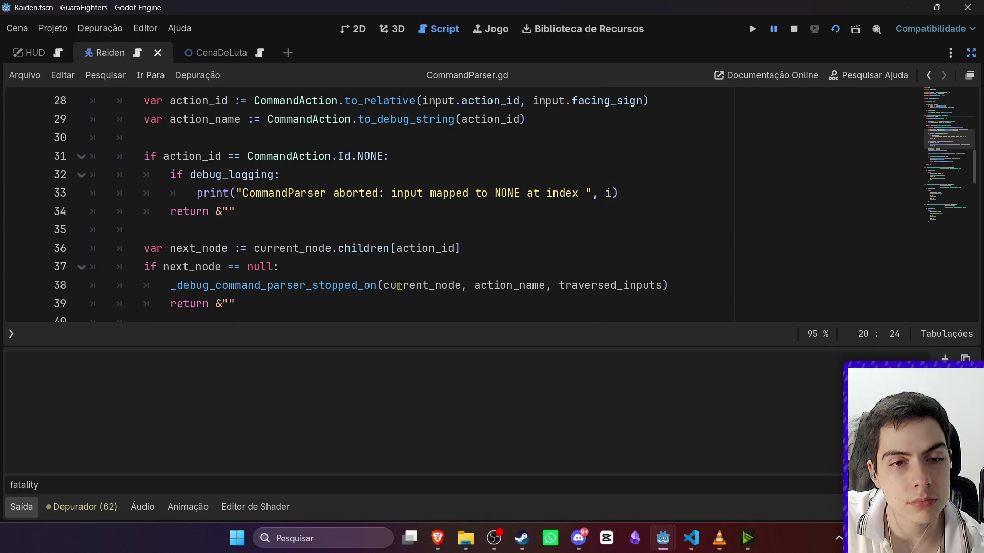
scroll(399, 286, down, 2)
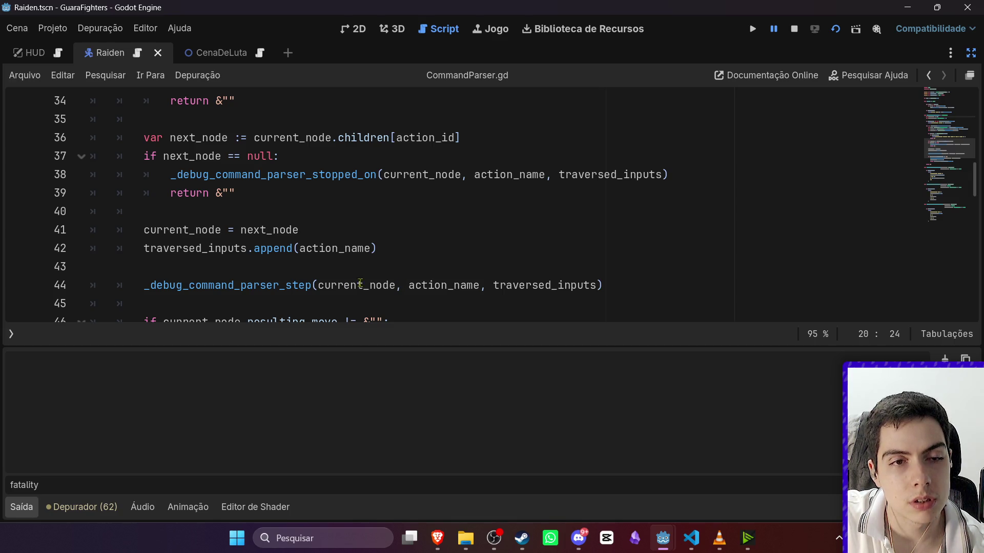
click(20, 231)
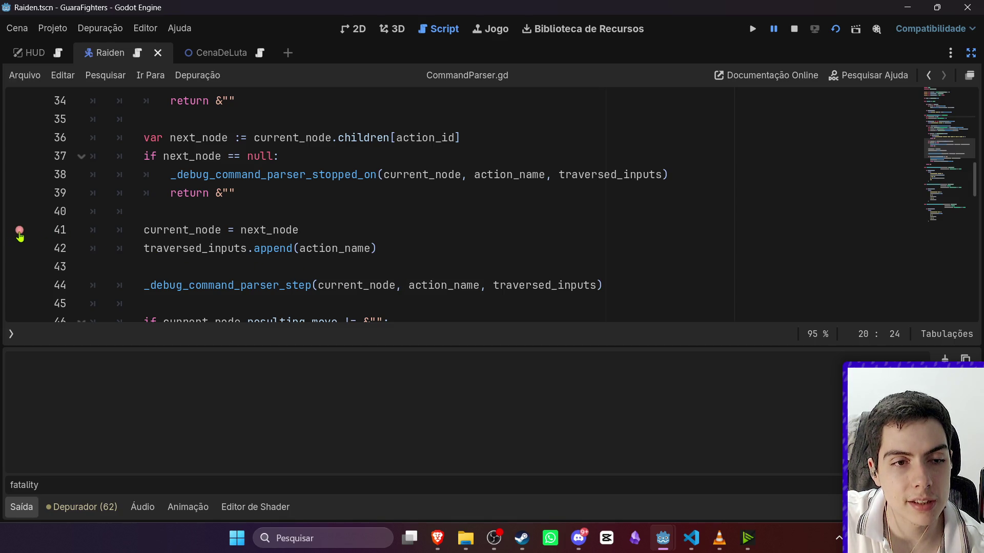
Examine the current_node = next_node line, stop the game, and open FightScene.gd.
click(18, 516)
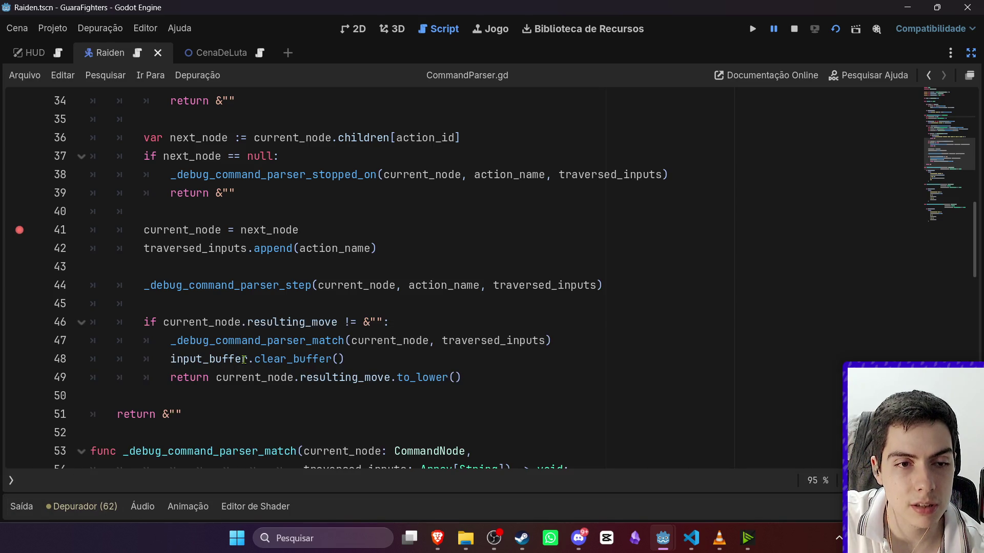
drag(299, 229, 113, 228)
click(224, 253)
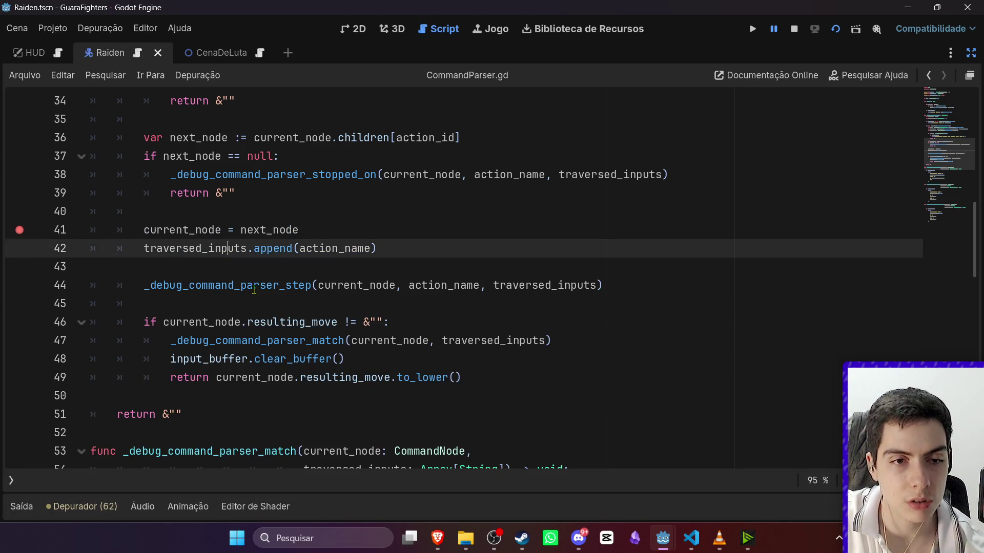
scroll(254, 290, up, 2)
drag(323, 358, 154, 361)
click(154, 361)
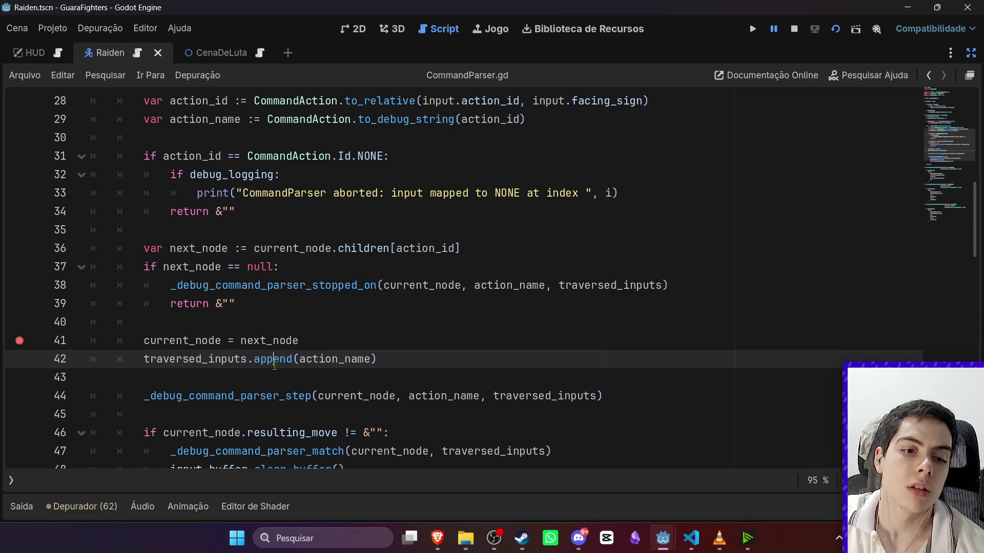
scroll(277, 358, down, 2)
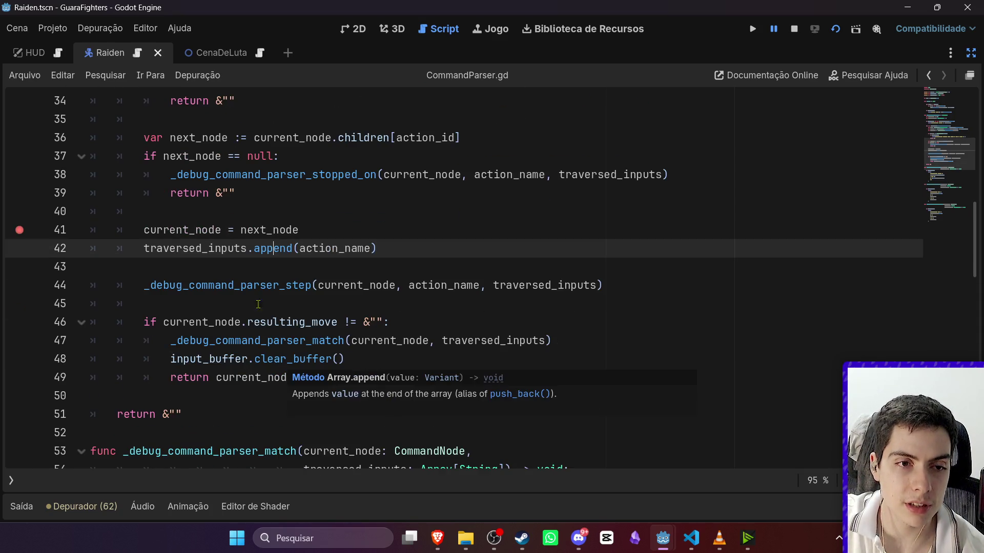
scroll(257, 304, up, 2)
click(280, 340)
click(794, 29)
click(205, 54)
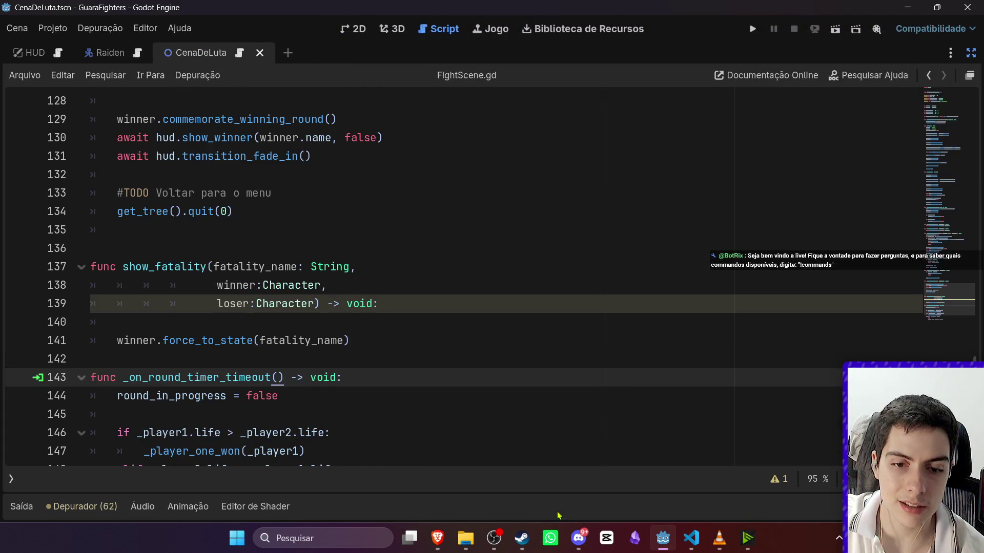
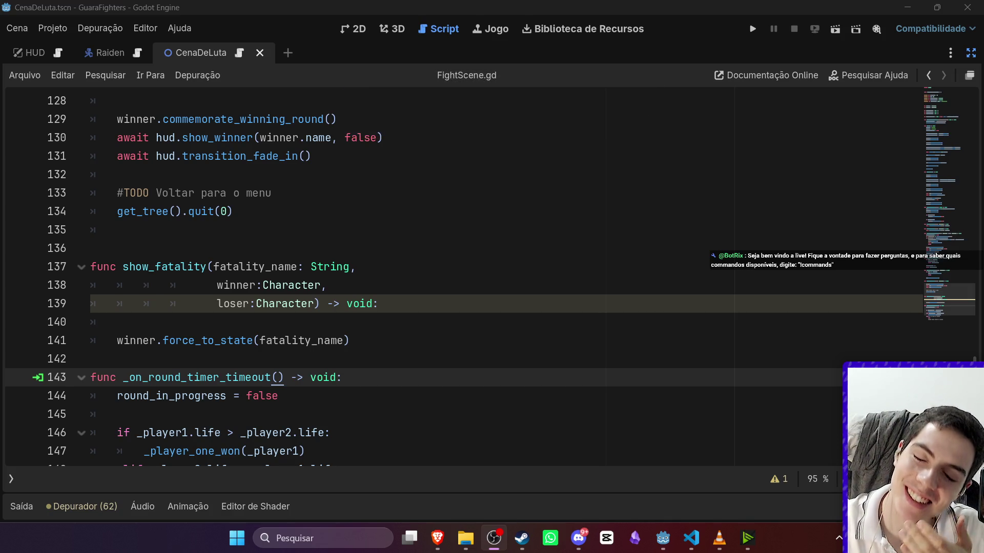
Delete the extra blank line before show_fatality in FightScene.gd.
click(610, 212)
click(496, 235)
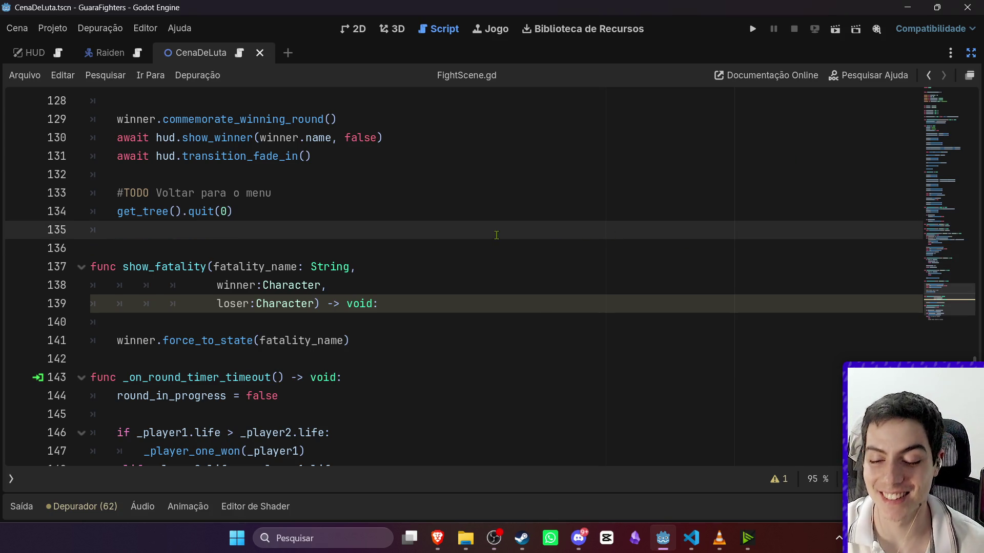
key(Left)
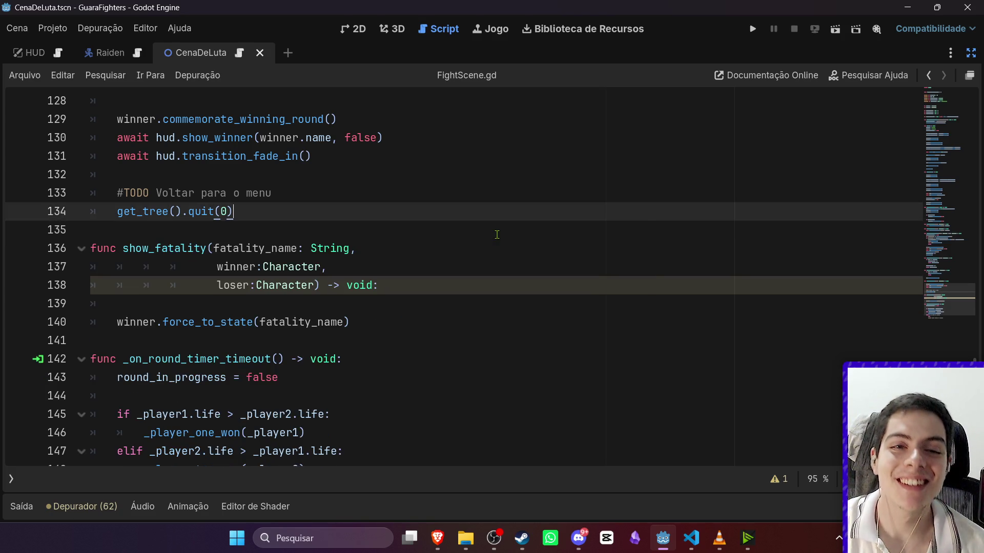
scroll(466, 293, up, 12)
scroll(461, 256, down, 9)
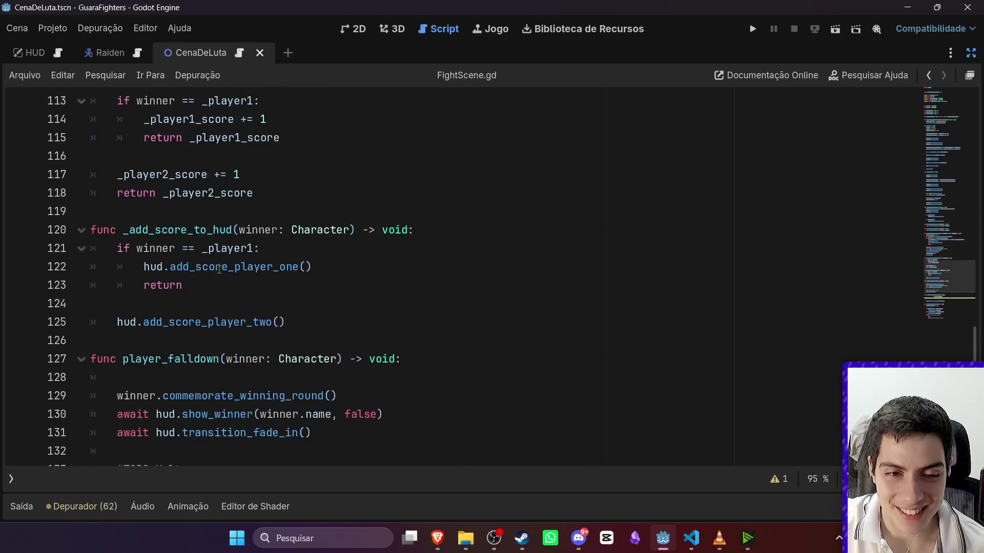
scroll(702, 256, up, 4)
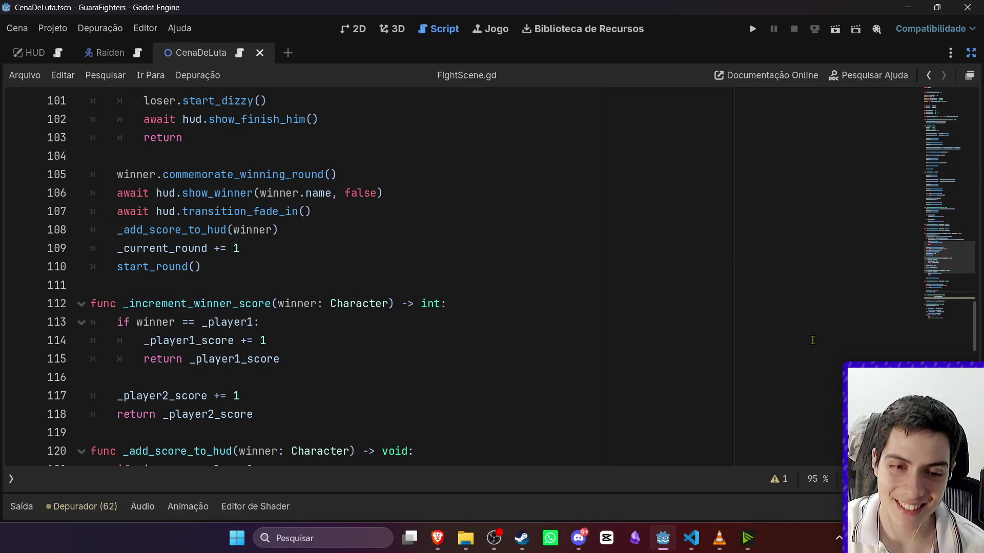
Look over the FightScene.gd code around lines 92 to 113.
click(574, 327)
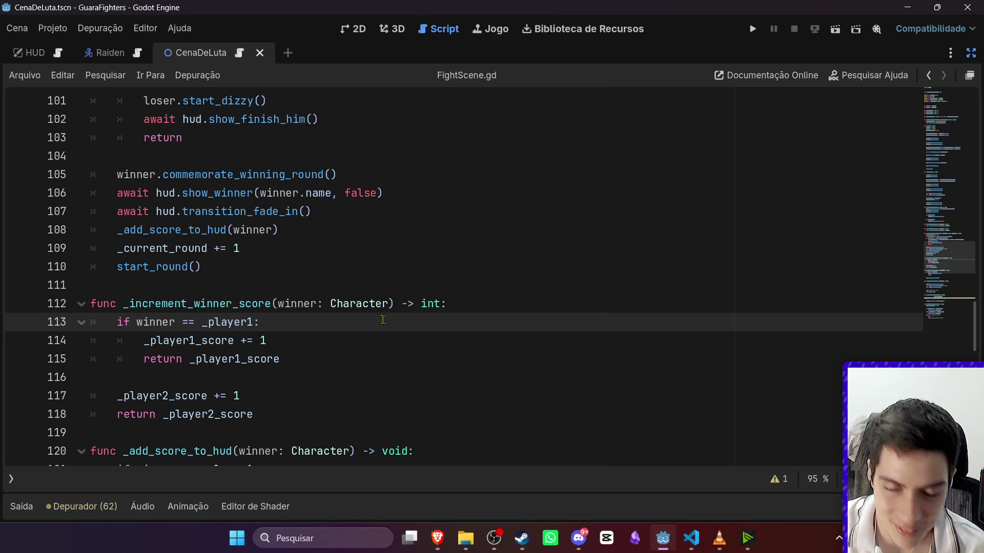
click(405, 269)
scroll(405, 268, up, 5)
click(410, 267)
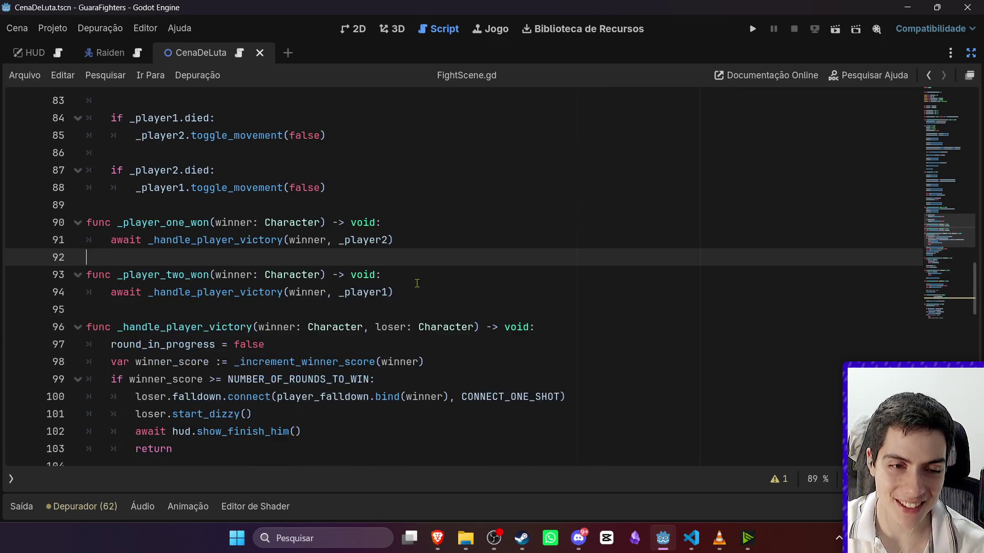
ctrl+scroll(417, 282, down, 1)
scroll(424, 305, down, 10)
scroll(423, 305, down, 8)
scroll(423, 305, up, 10)
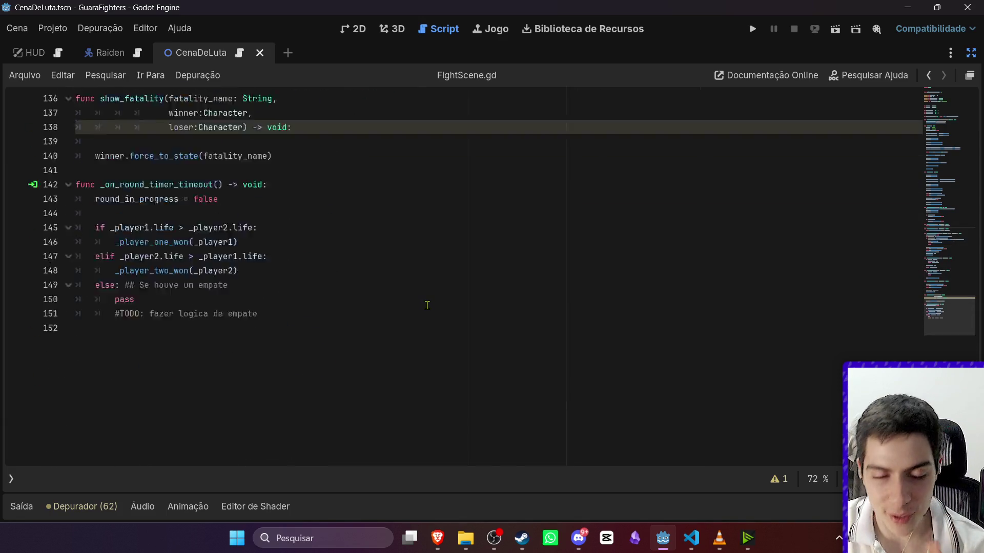
ctrl+scroll(441, 322, down, 2)
scroll(442, 321, up, 12)
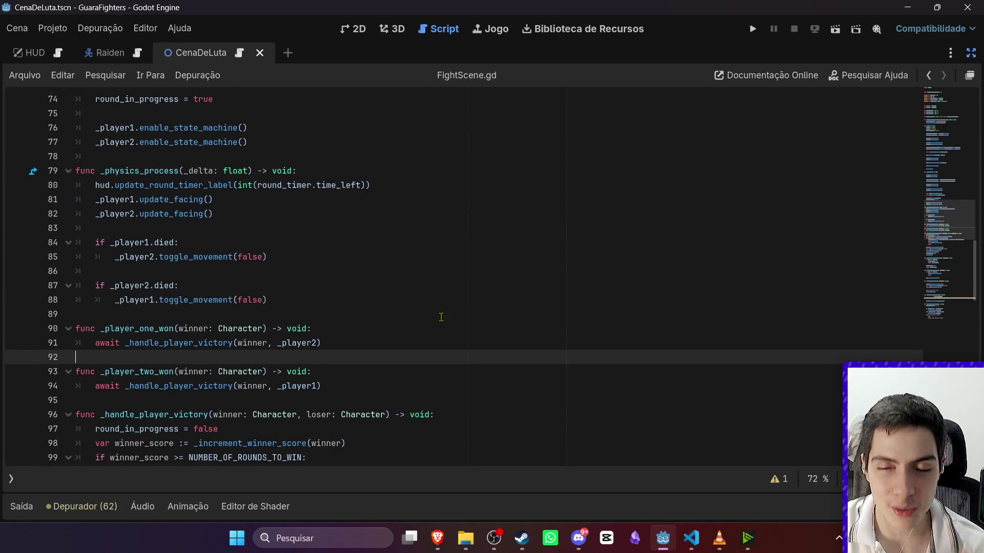
scroll(444, 328, up, 7)
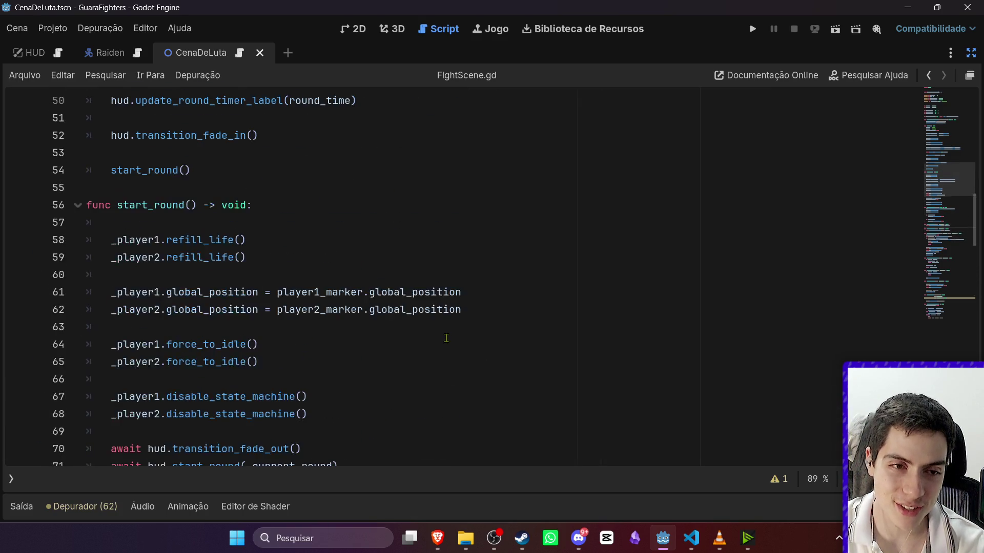
ctrl+scroll(446, 338, up, 2)
scroll(446, 338, up, 6)
Leave distraction-free mode so the Scene, FileSystem and Inspector docks return.
scroll(449, 337, up, 7)
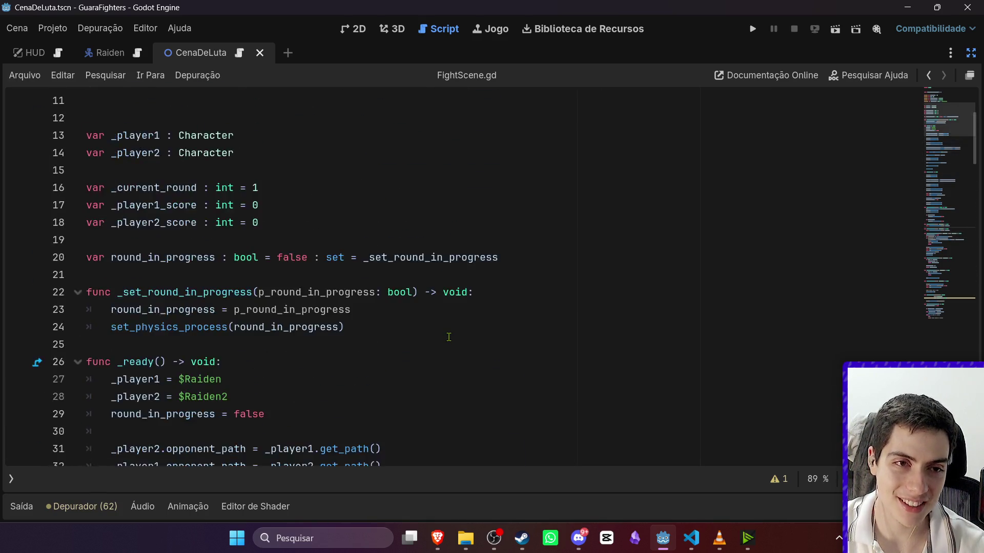
scroll(449, 337, down, 18)
scroll(333, 362, down, 4)
click(299, 362)
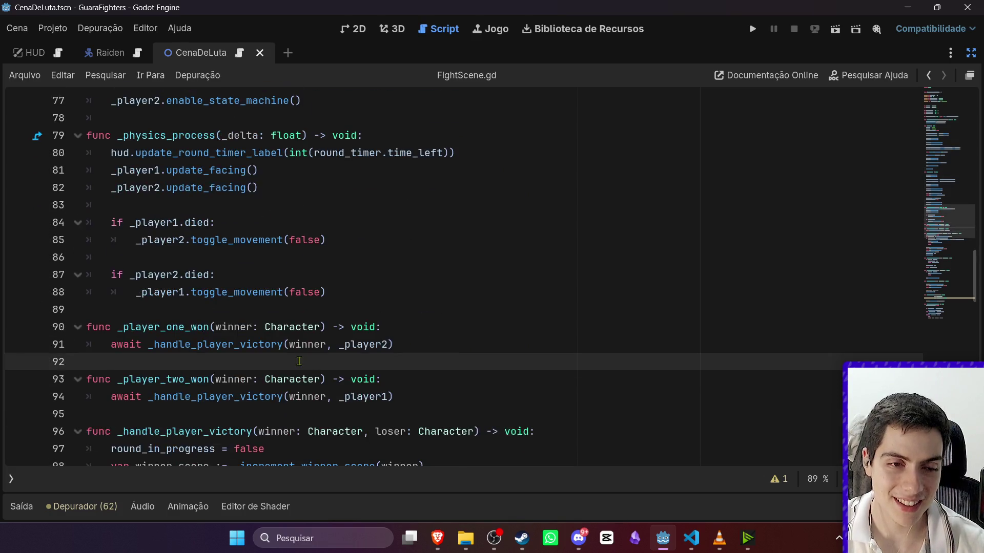
scroll(459, 155, down, 2)
scroll(459, 155, up, 4)
ctrl+scroll(459, 155, down, 2)
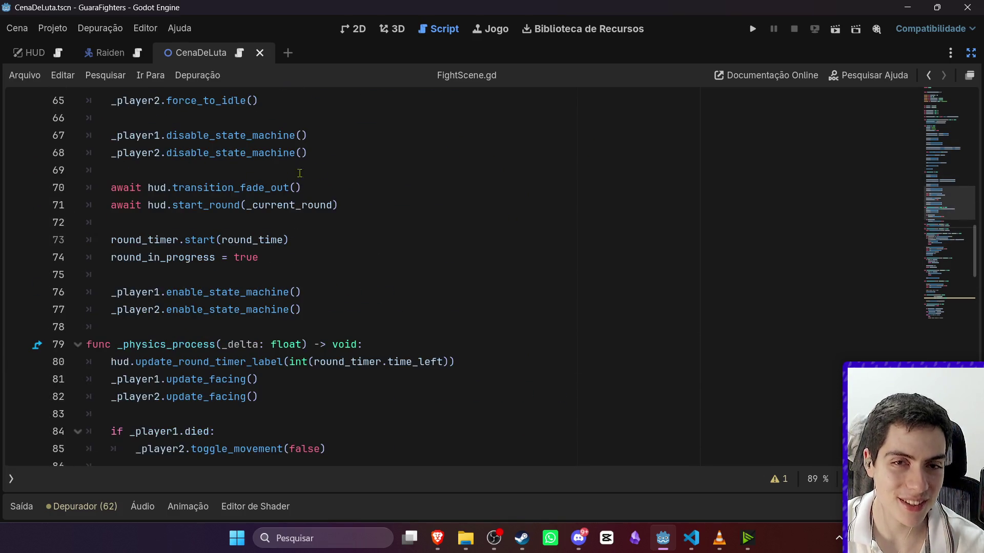
click(970, 52)
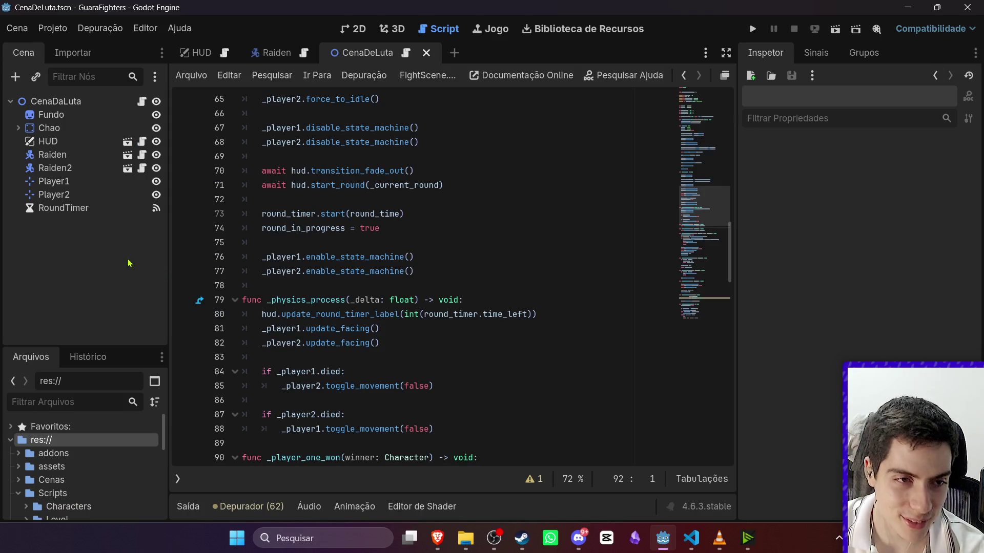
Open CommandParser.gd from the Raiden scene and save.
click(272, 53)
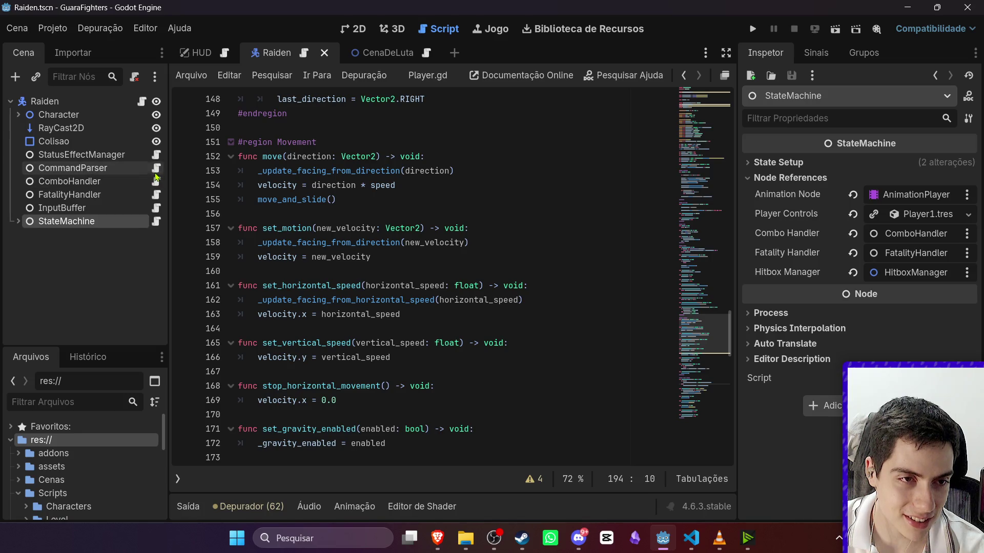
click(156, 168)
key(ctrl+s)
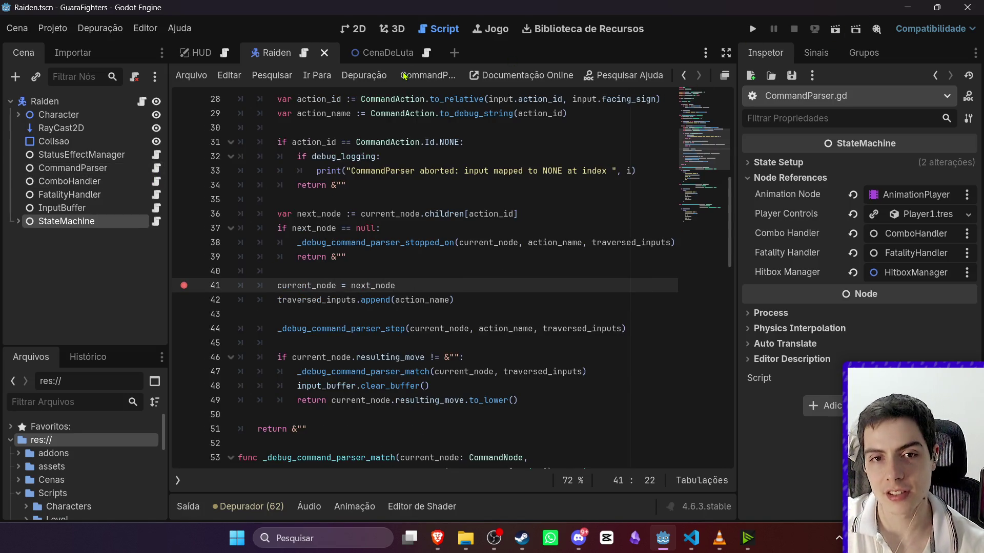
Run CenaDeLuta, continue past the line-41 breakpoint three times, then stop and clear it.
click(388, 52)
click(836, 28)
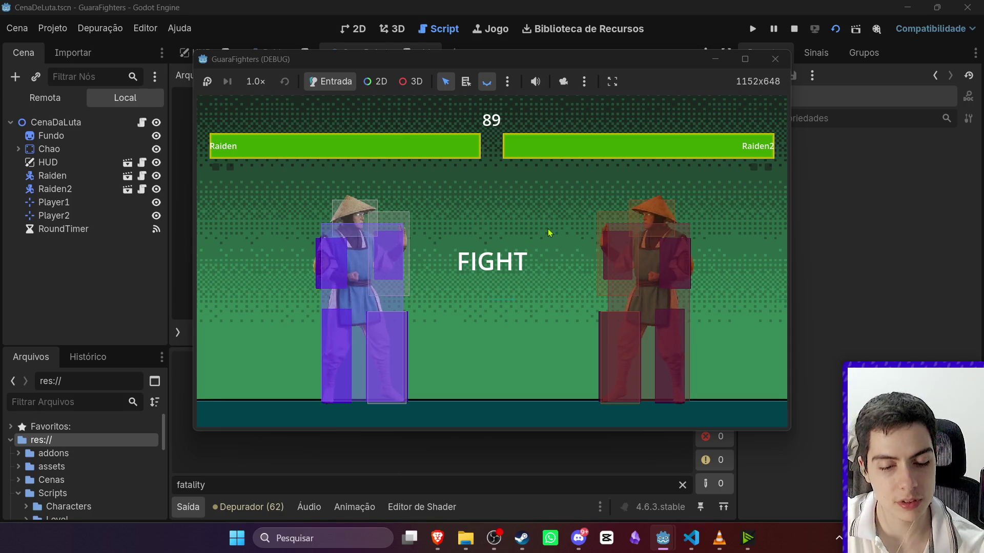
scroll(504, 300, down, 1)
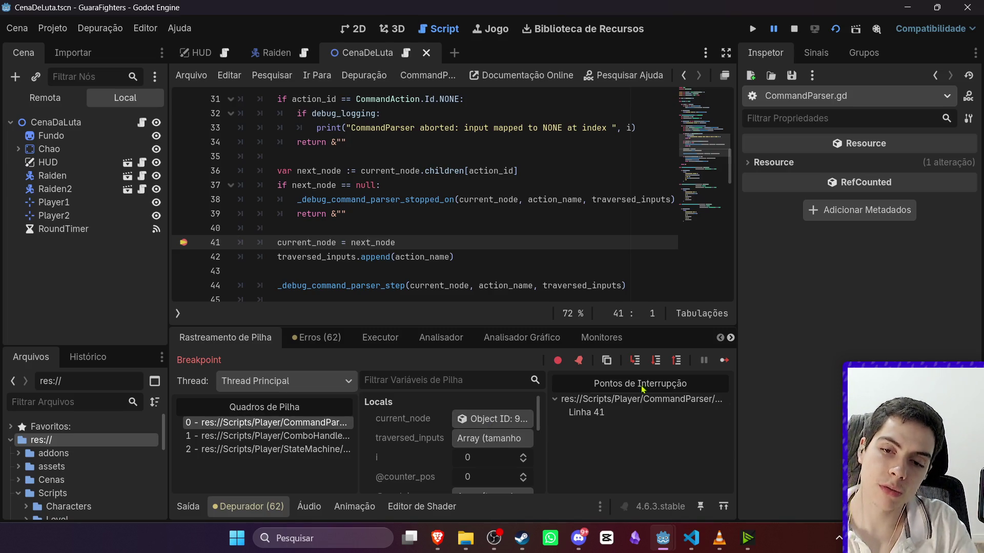
click(729, 360)
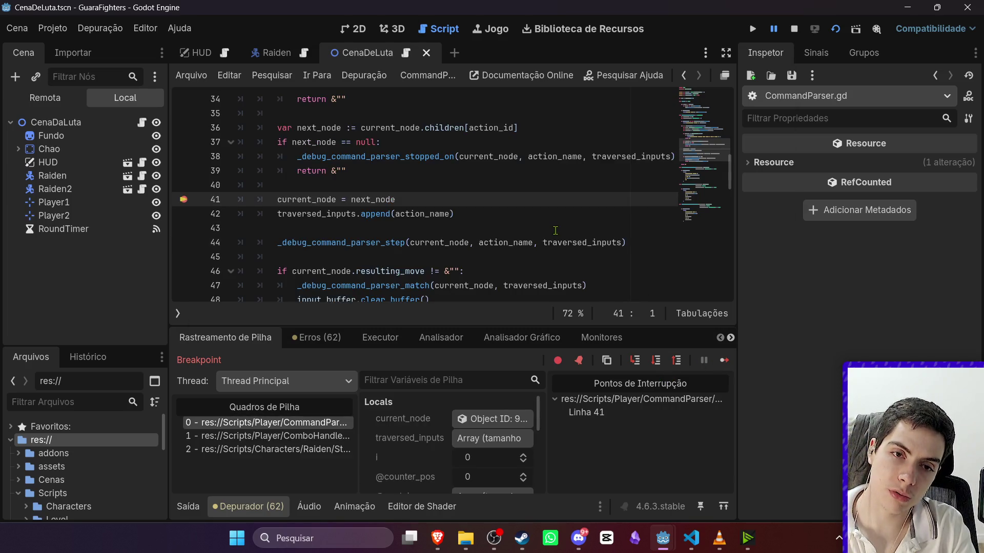
click(729, 360)
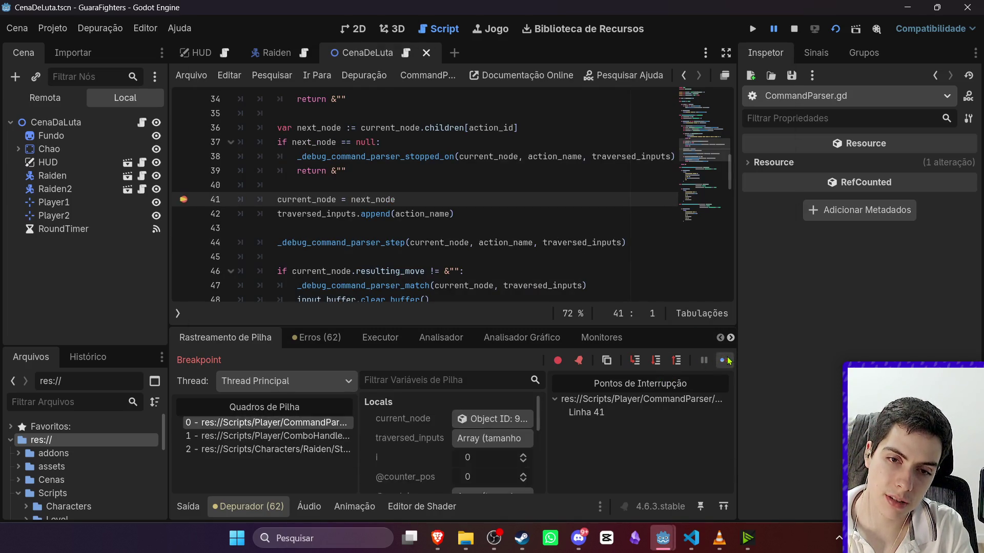
click(728, 360)
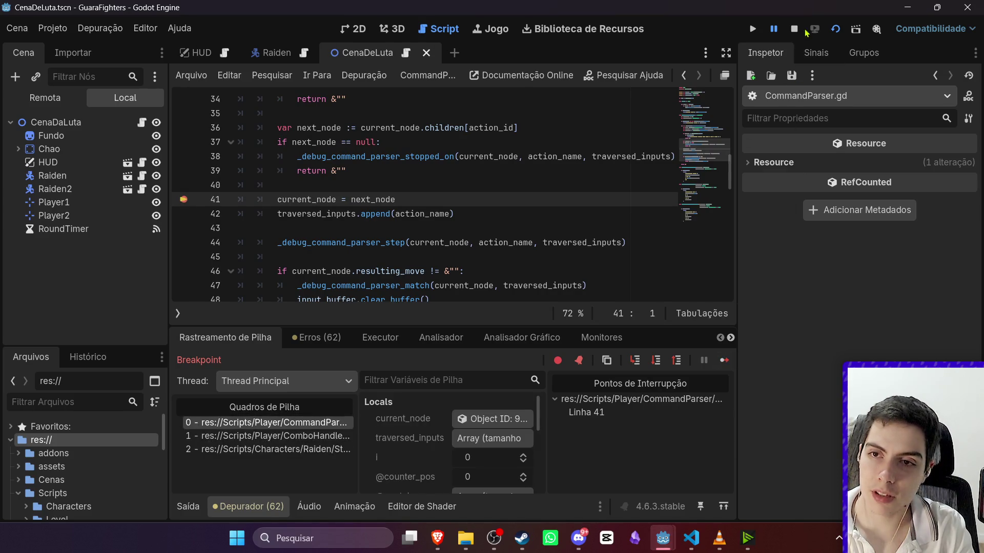
click(794, 28)
click(183, 199)
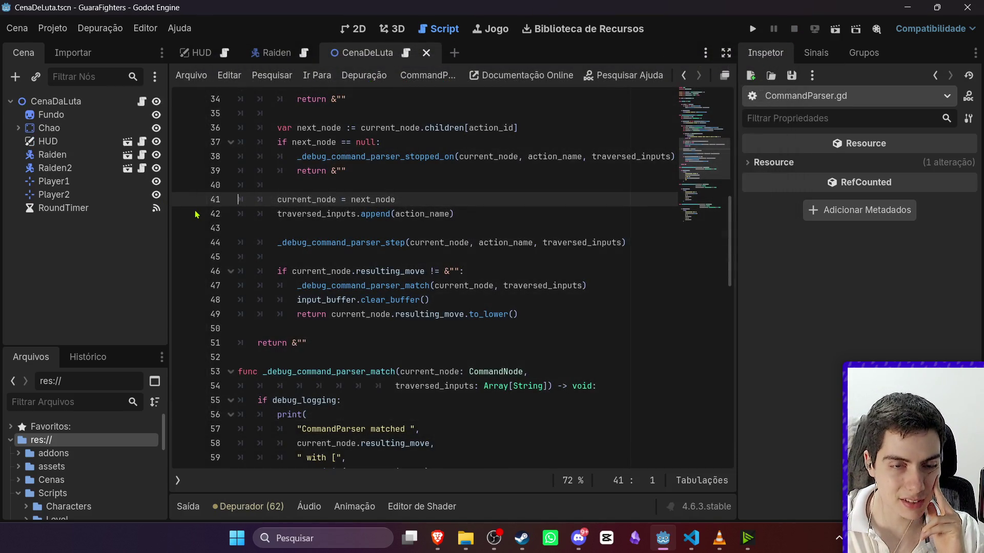
scroll(397, 272, up, 2)
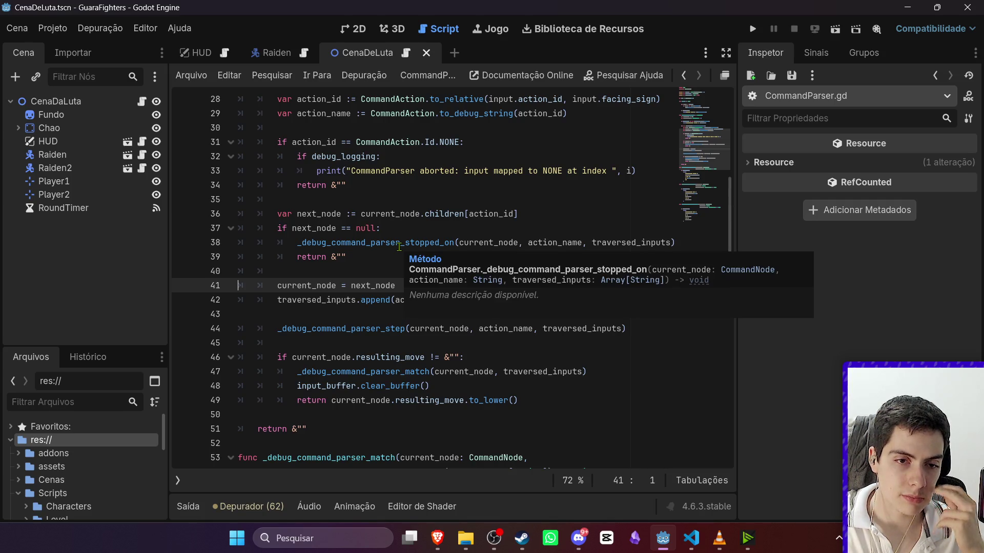
scroll(399, 247, up, 3)
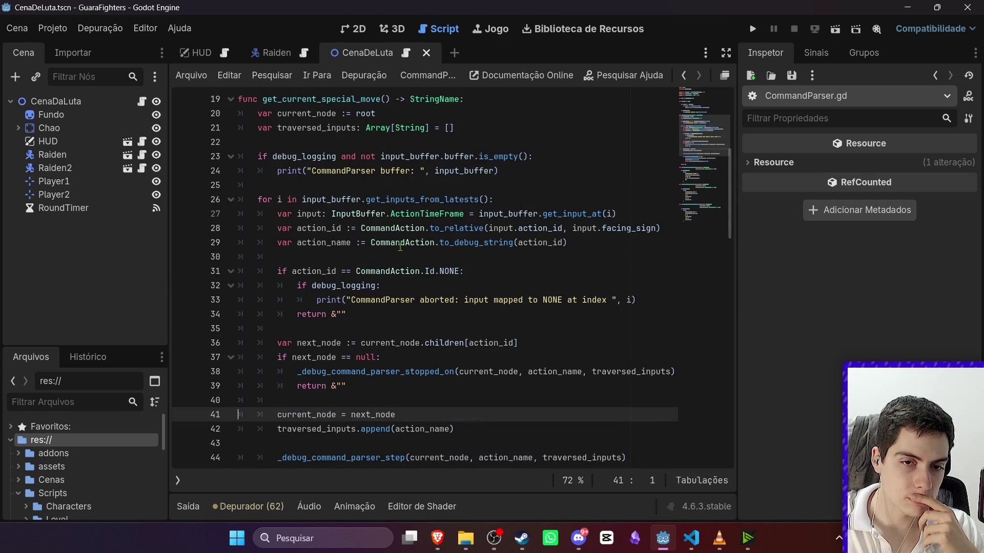
click(401, 246)
ctrl+click(454, 242)
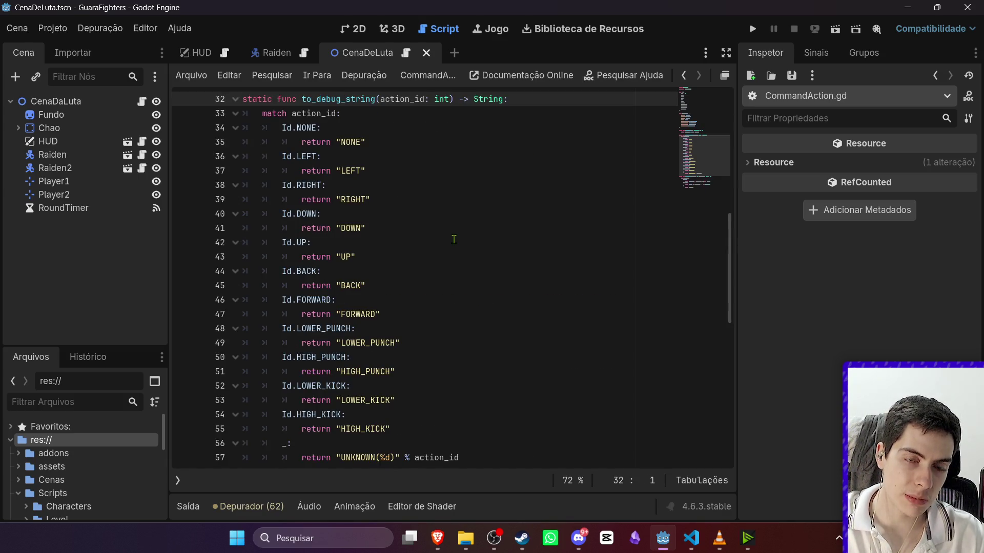
scroll(450, 243, down, 3)
scroll(449, 245, up, 3)
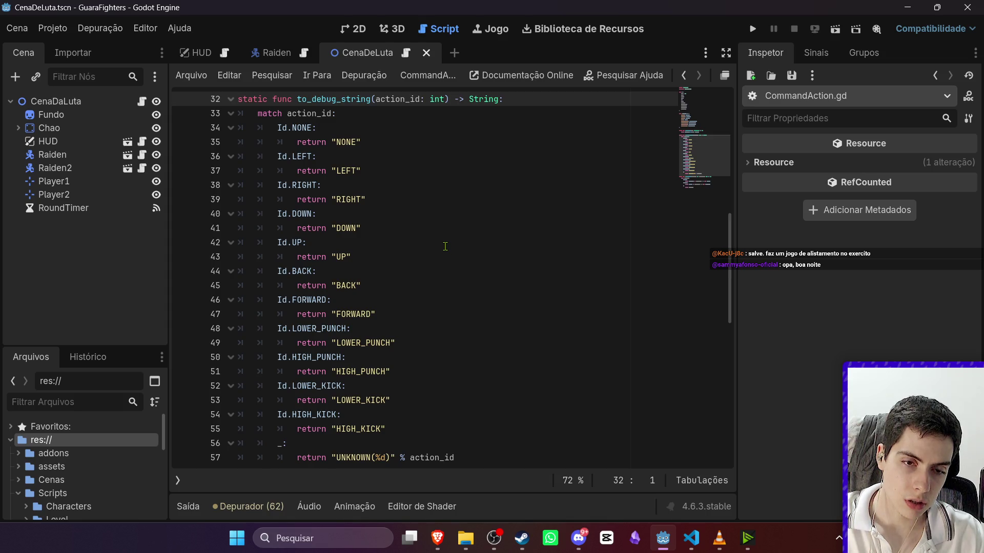
click(439, 242)
key(alt+Left)
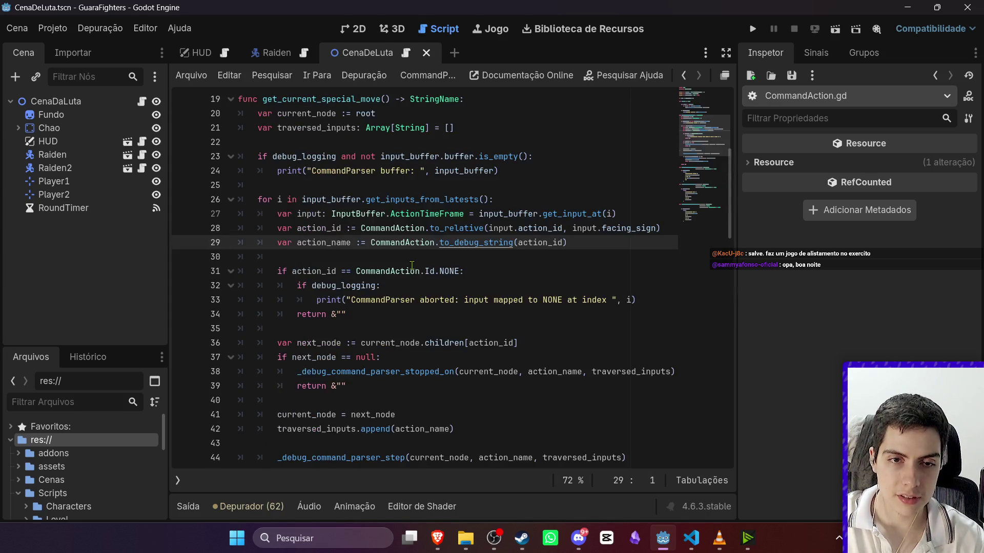
click(410, 128)
Add 'if action_name == CommandAction.FROM_NAME' as a new line 31.
click(571, 242)
key(Return)
key(Return)
text(if )
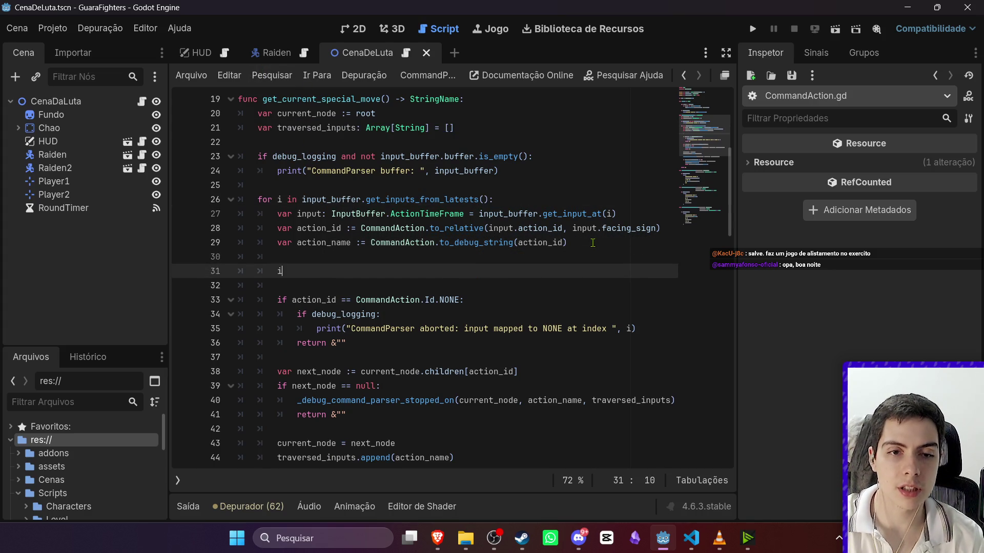
text(action_name ==)
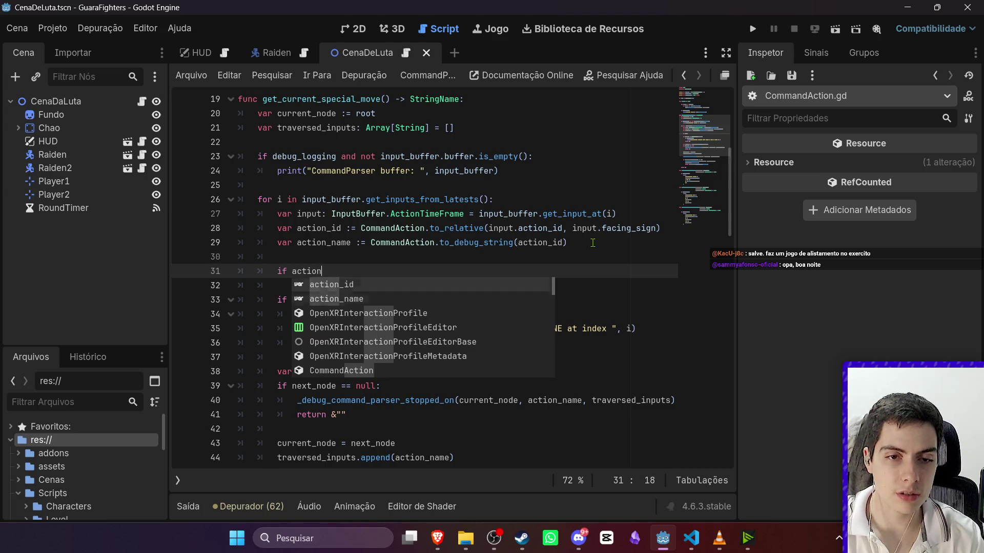
text( Com)
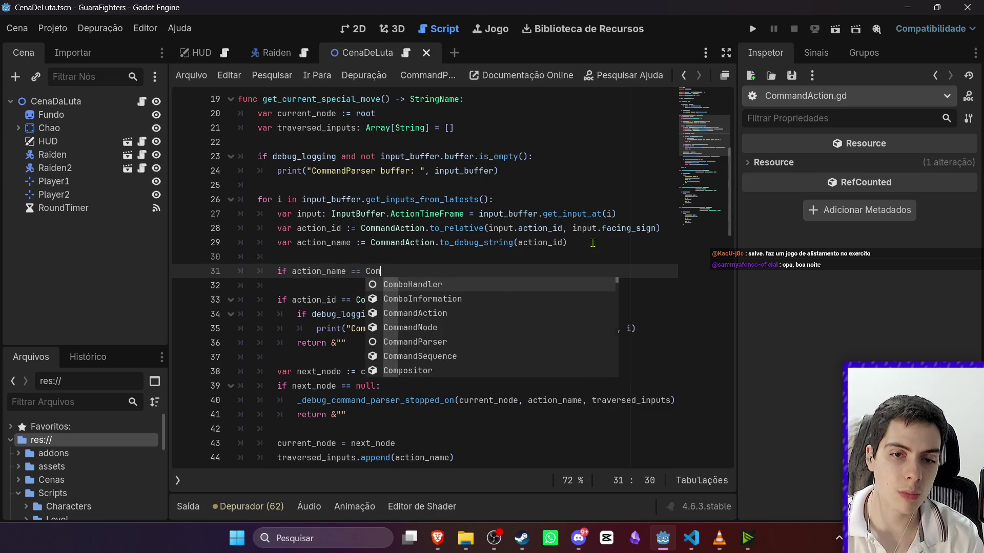
key(Return)
text(.)
key(Return)
text(.)
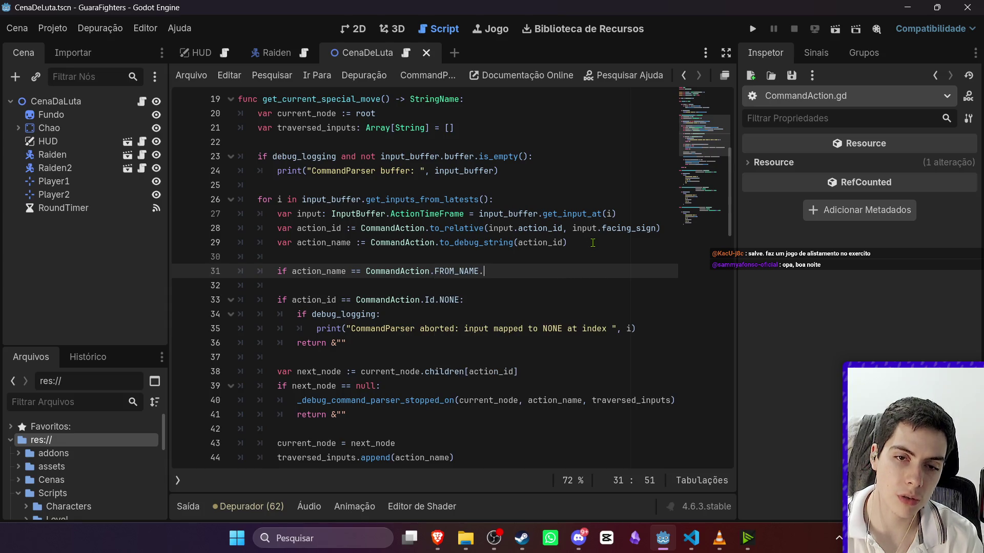
key(BackSpace)
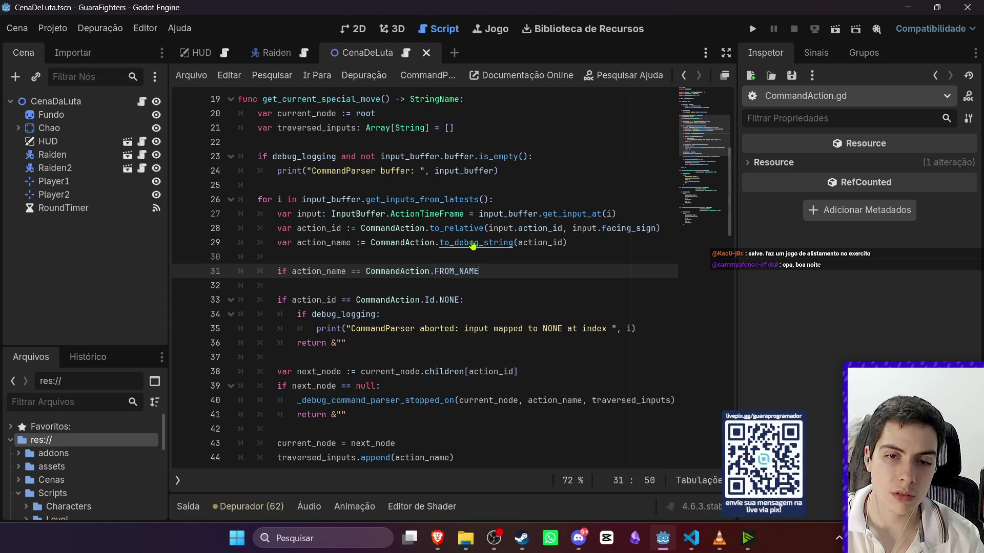
Peek at CommandAction.gd's definitions via to_debug_string, then return to CommandParser.
ctrl+click(472, 242)
scroll(448, 243, up, 10)
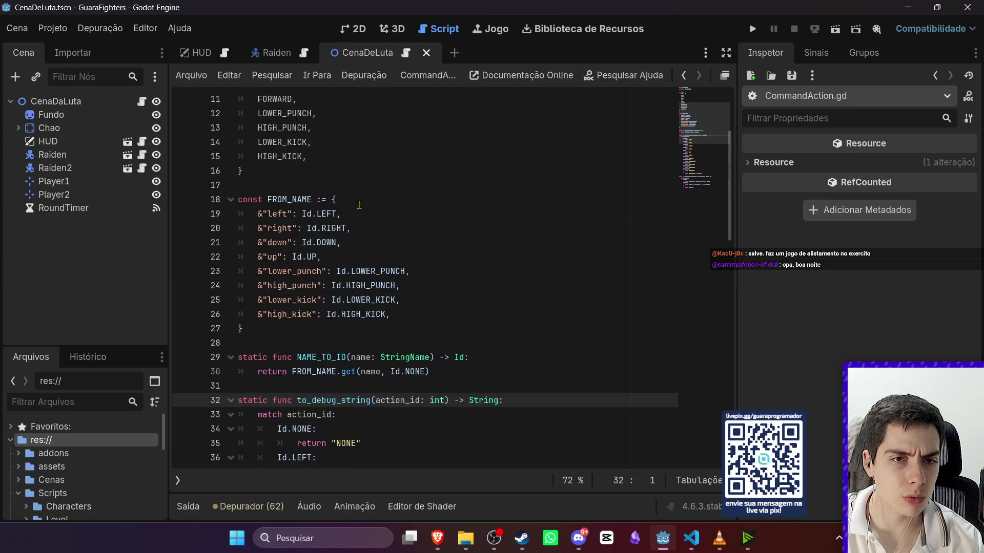
scroll(337, 207, down, 2)
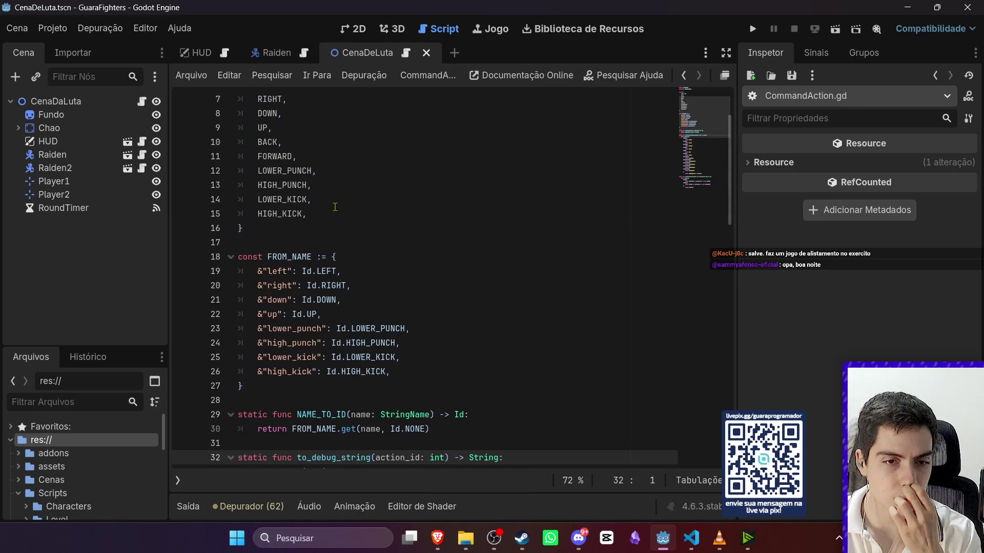
scroll(335, 209, up, 2)
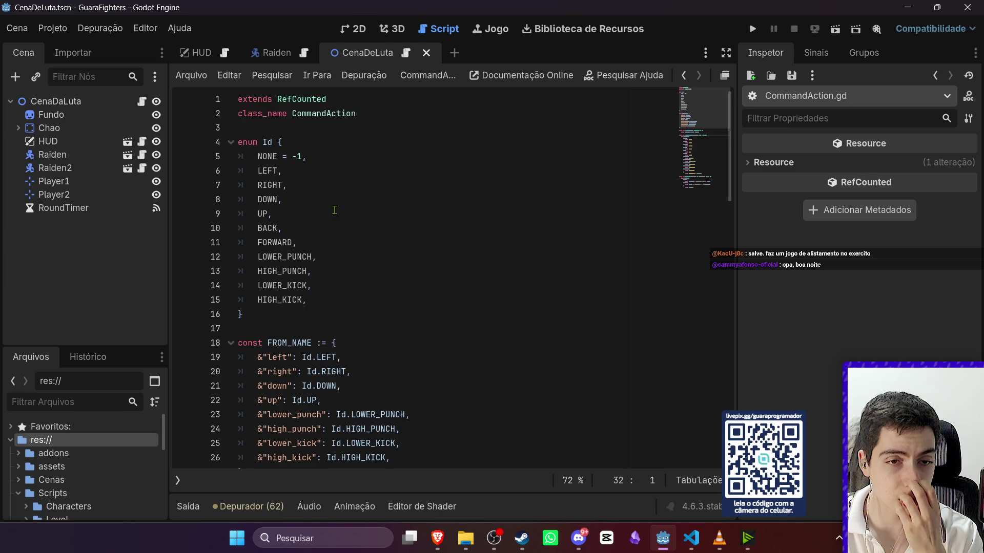
scroll(349, 235, down, 2)
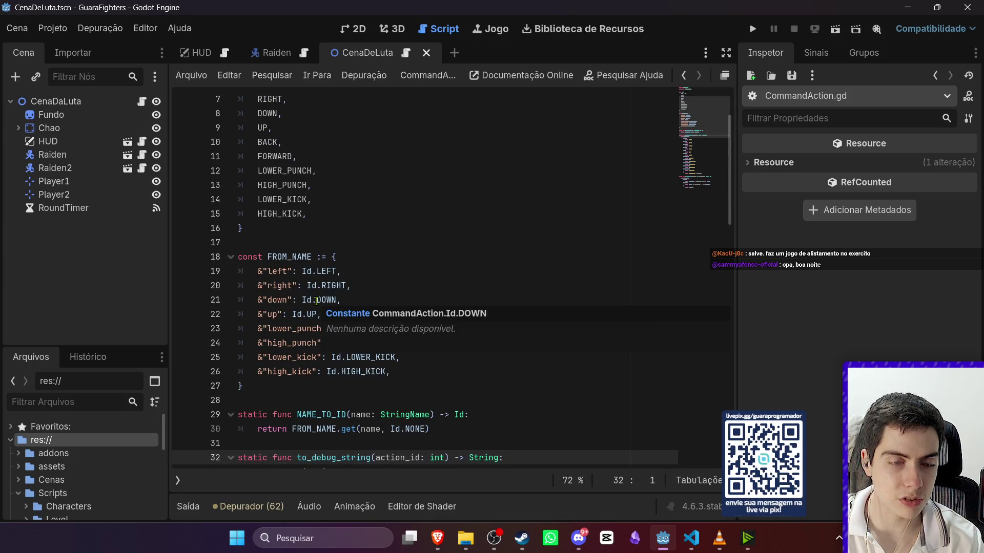
key(alt+Left)
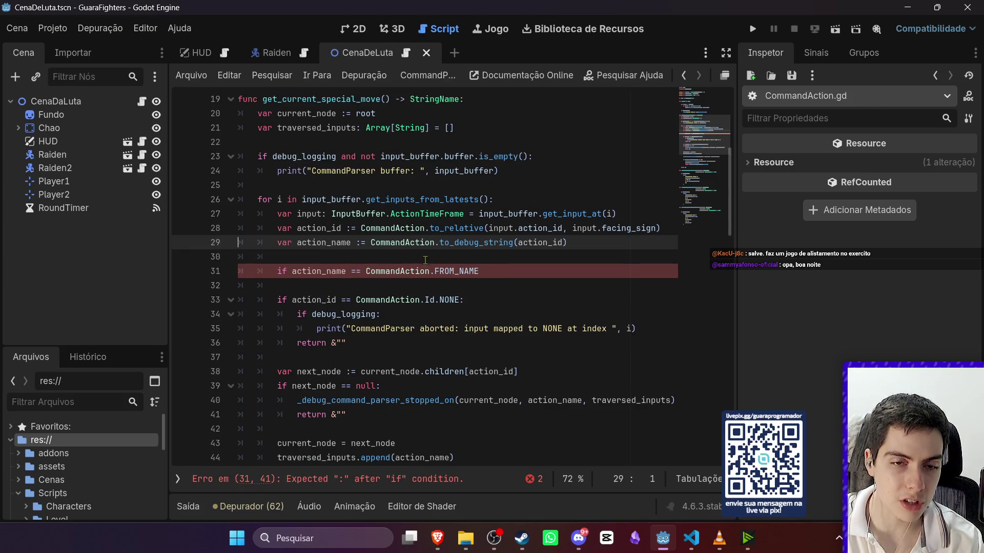
Check the Id enum values in CommandAction.gd and return to line 31.
ctrl+click(461, 243)
scroll(373, 197, up, 10)
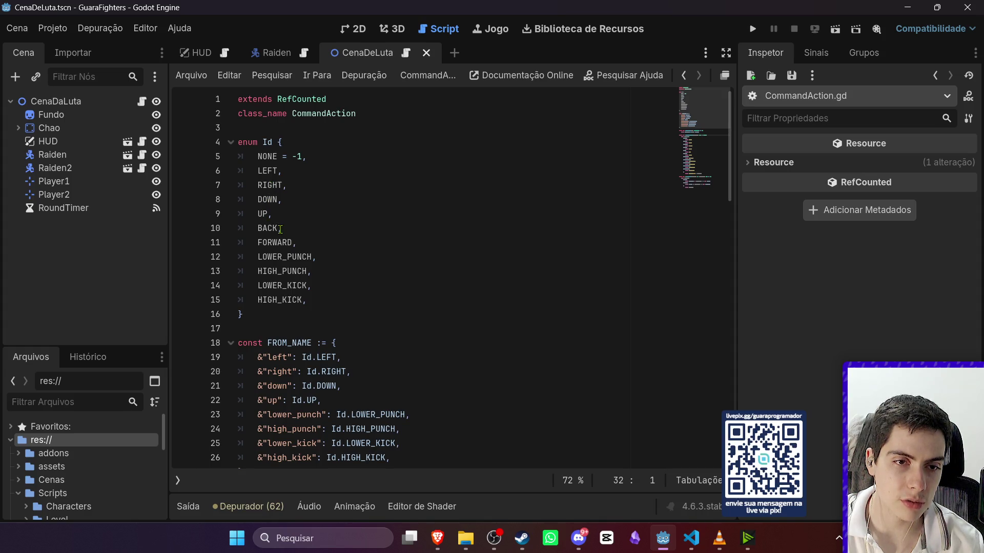
click(333, 245)
key(alt+Left)
Change the condition to CommandAction.Id.HIGH_PUNCH and add an indented print() body.
mouse_move(392, 270)
mouse_down()
mouse_move(369, 272)
mouse_move(436, 276)
mouse_up()
text(Id.)
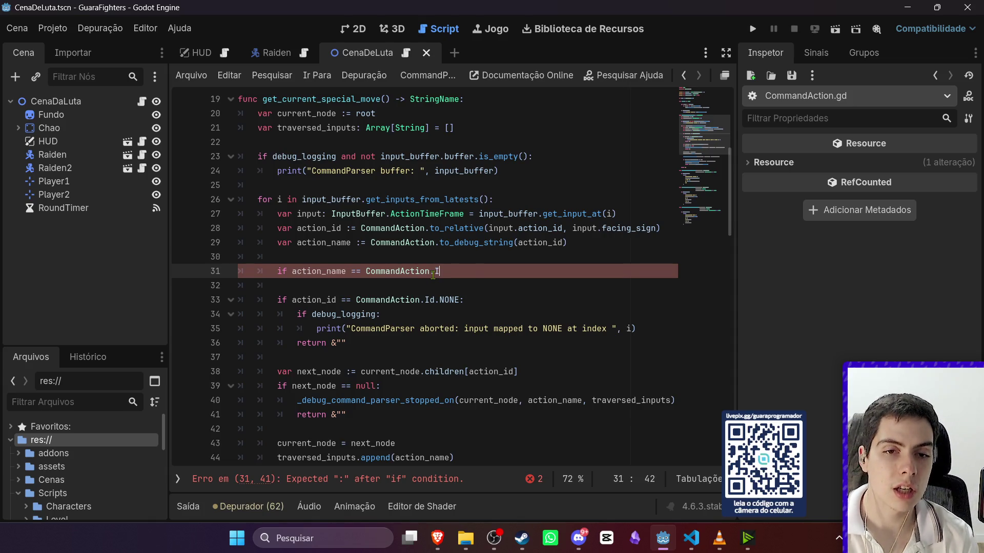
text(h)
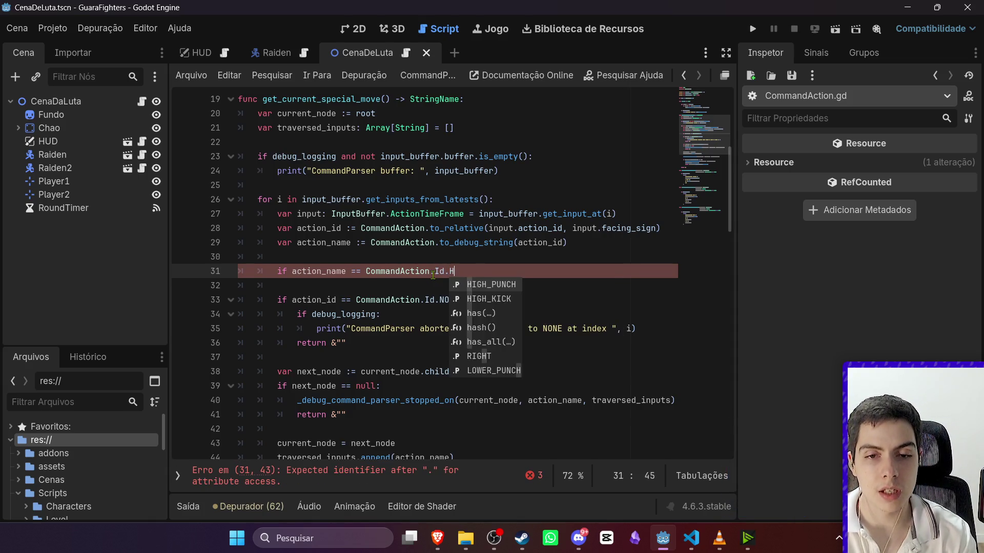
key(Return)
key(Return)
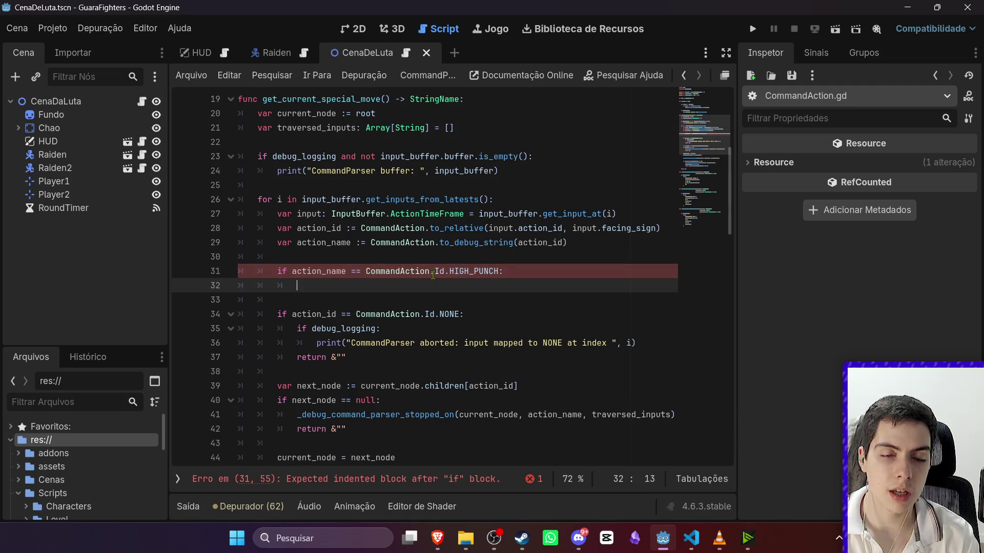
text(i)
key(Return)
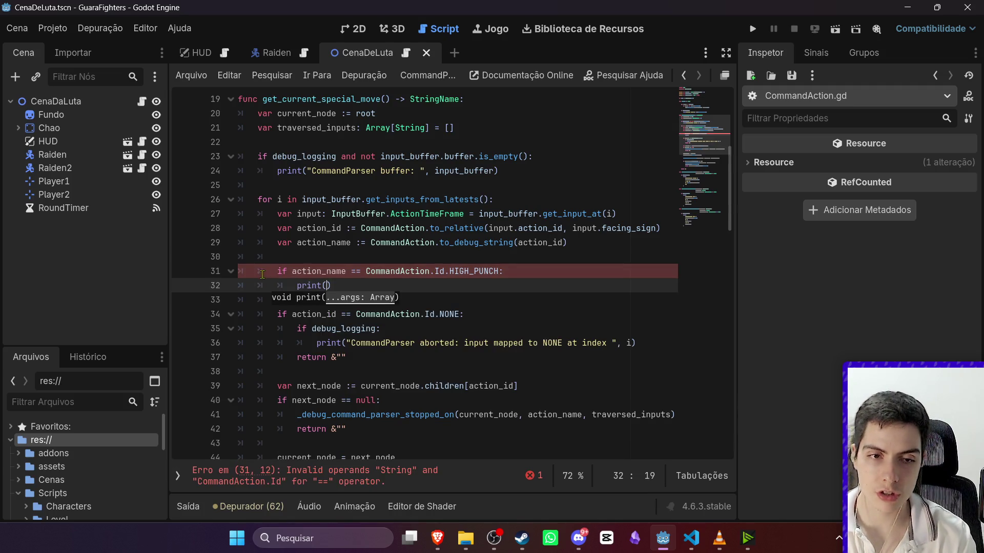
Set a breakpoint on line 32 and copy the action_id variable name.
click(184, 285)
click(400, 261)
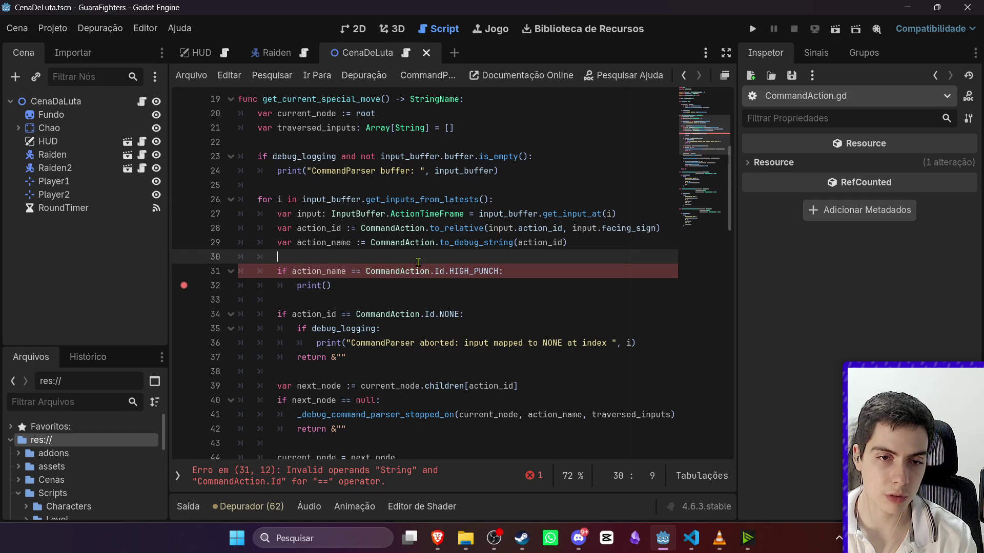
click(526, 272)
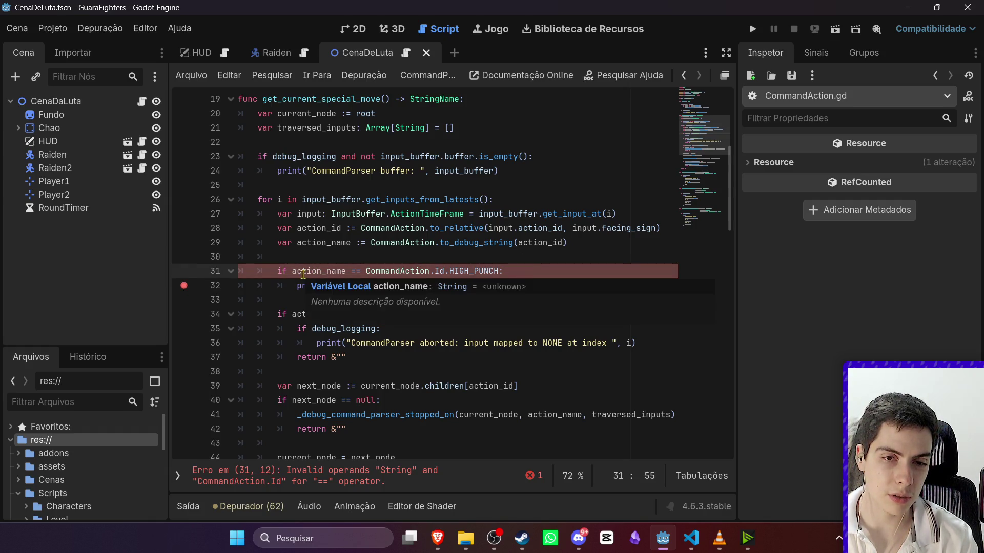
click(323, 243)
double_click(328, 230)
key(ctrl+c)
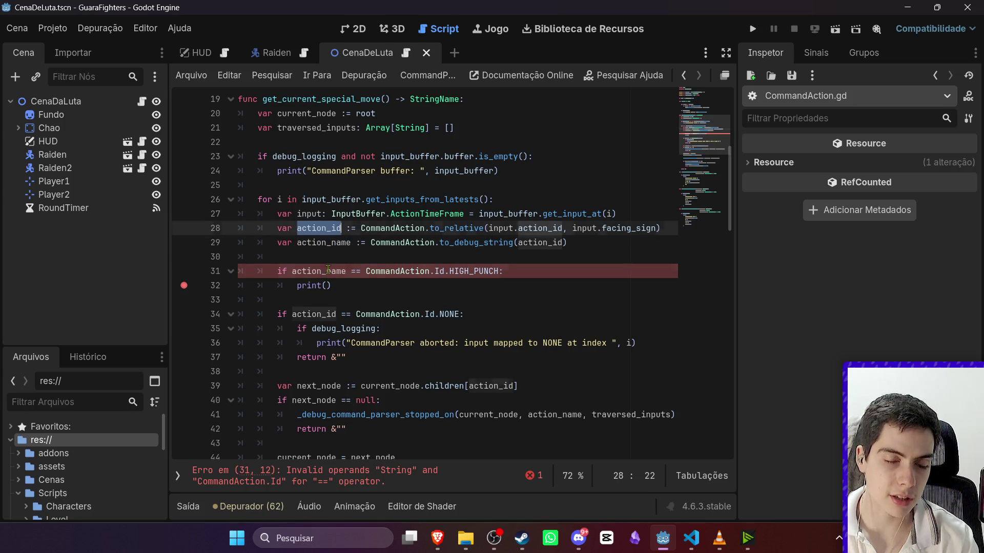
Replace action_name with action_id in the line 31 condition.
double_click(328, 270)
key(ctrl+v)
click(458, 256)
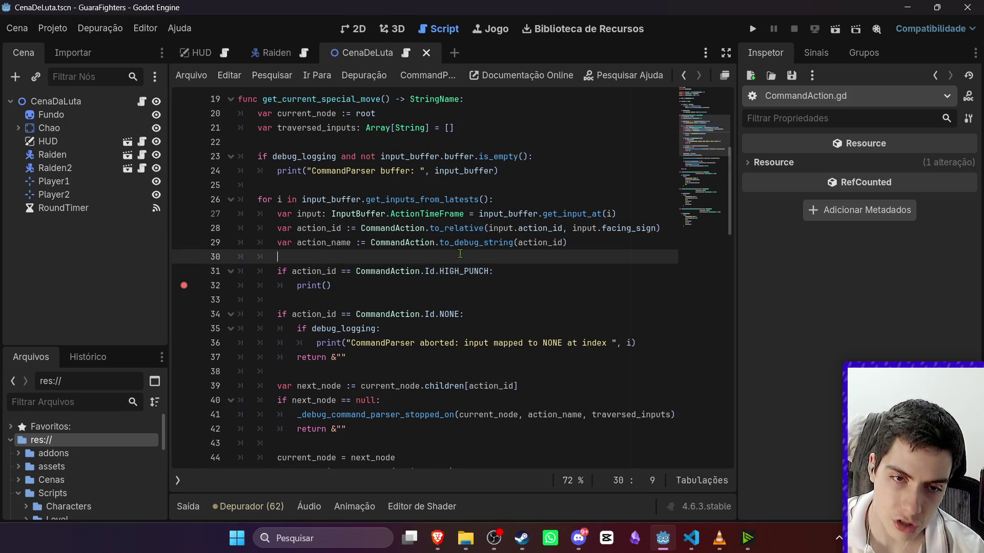
Run the scene, hit the line 32 breakpoint, inspect traversed_inputs in Locals, then stop.
click(834, 29)
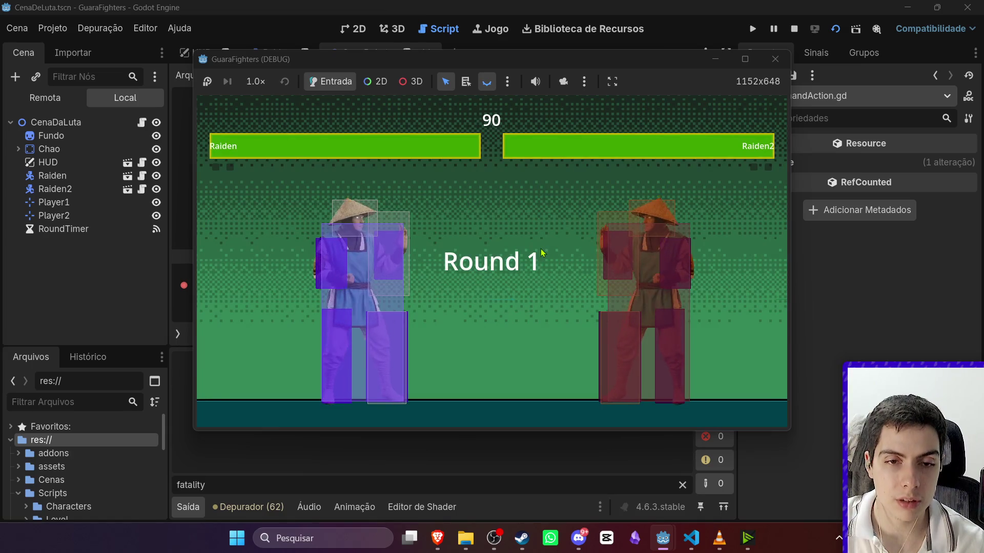
key(i)
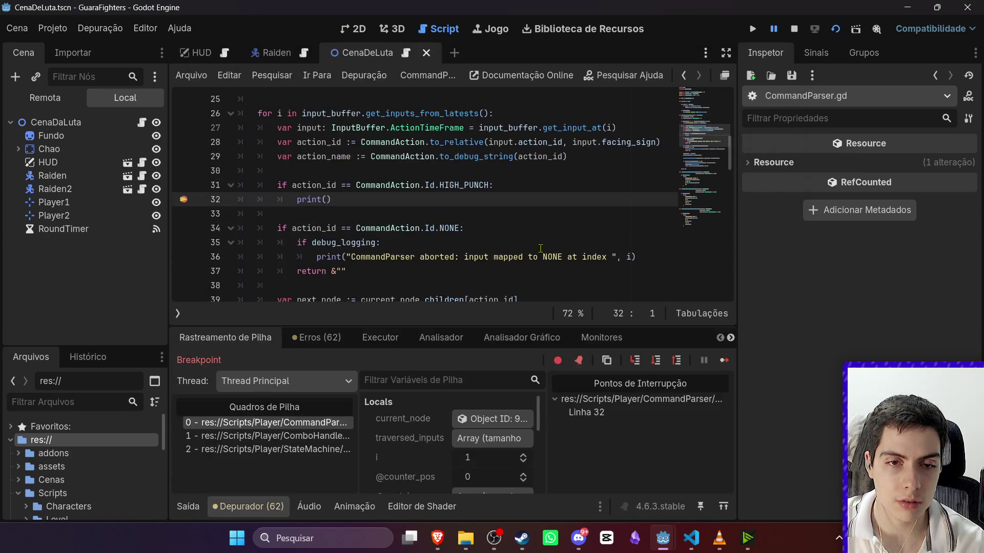
mouse_move(540, 248)
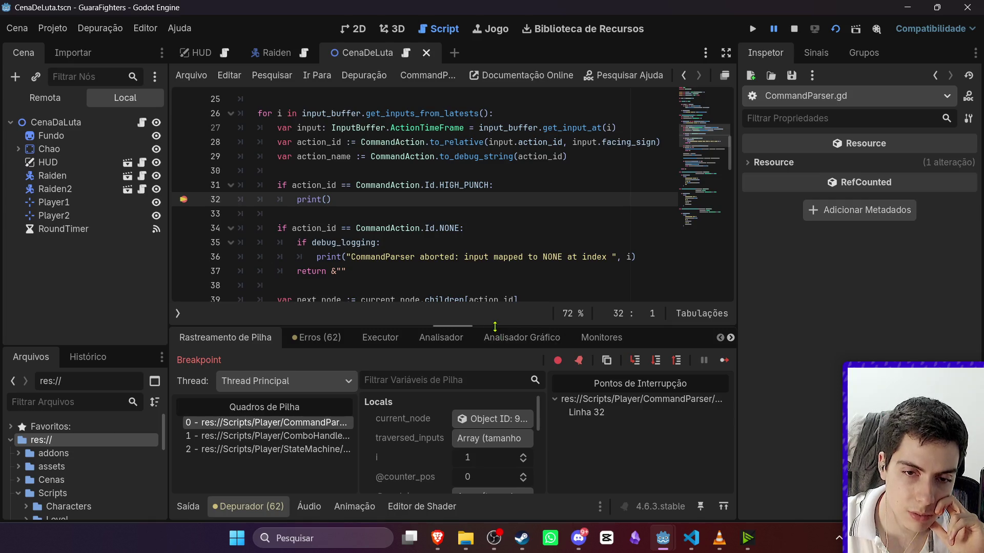
drag(493, 323, 493, 224)
click(505, 336)
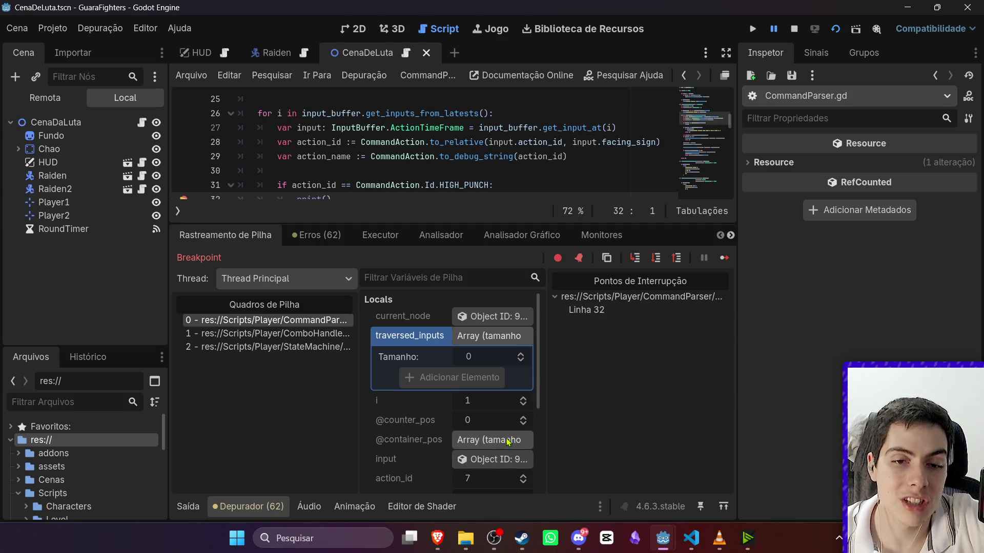
click(796, 30)
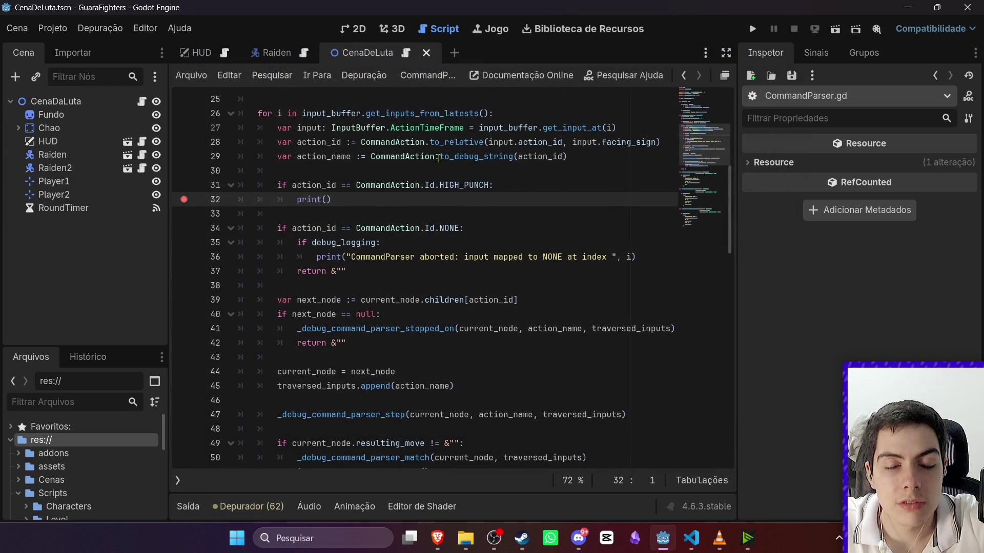
Replace HIGH_PUNCH with FORWARD in the check, rerun the scene and press D in game.
scroll(438, 159, up, 1)
mouse_move(451, 188)
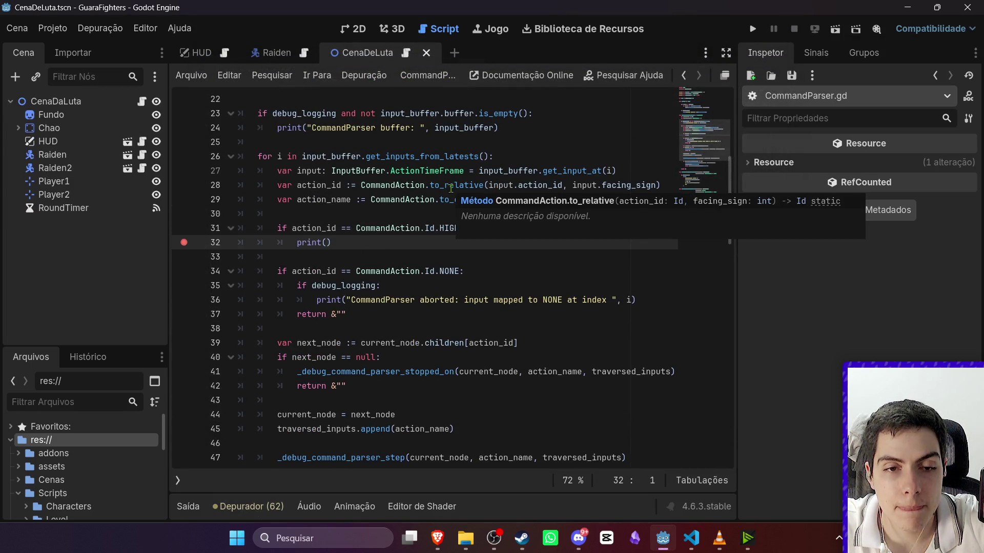
click(435, 158)
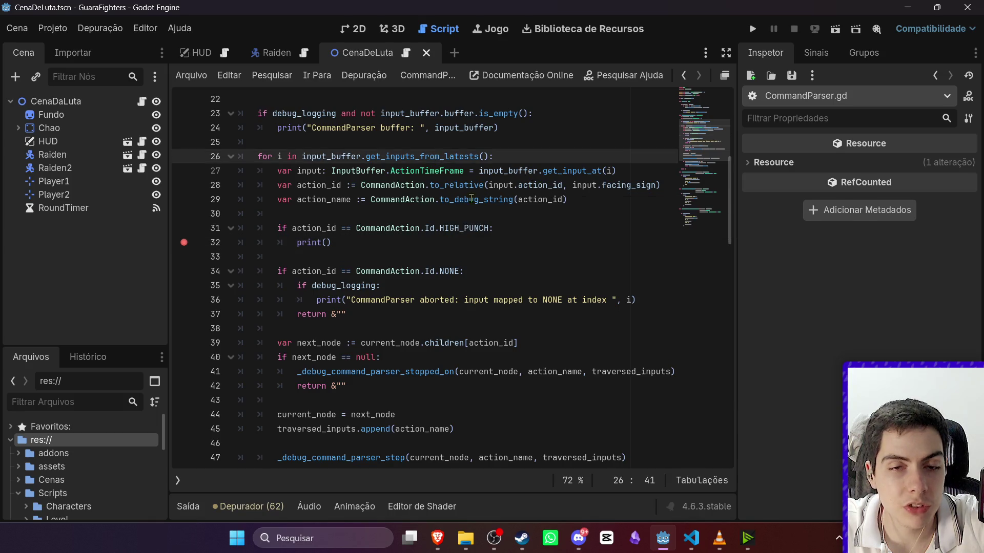
double_click(452, 229)
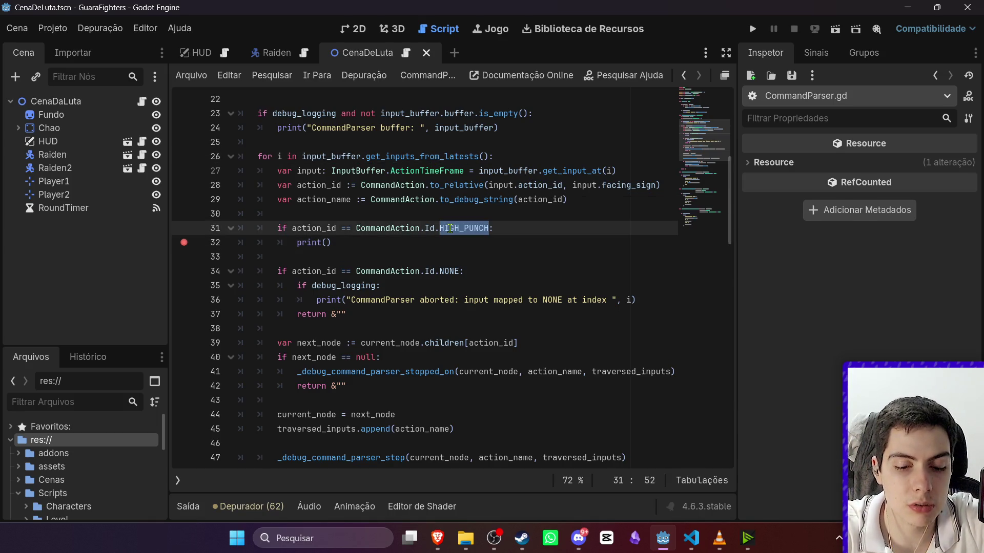
text(FOR)
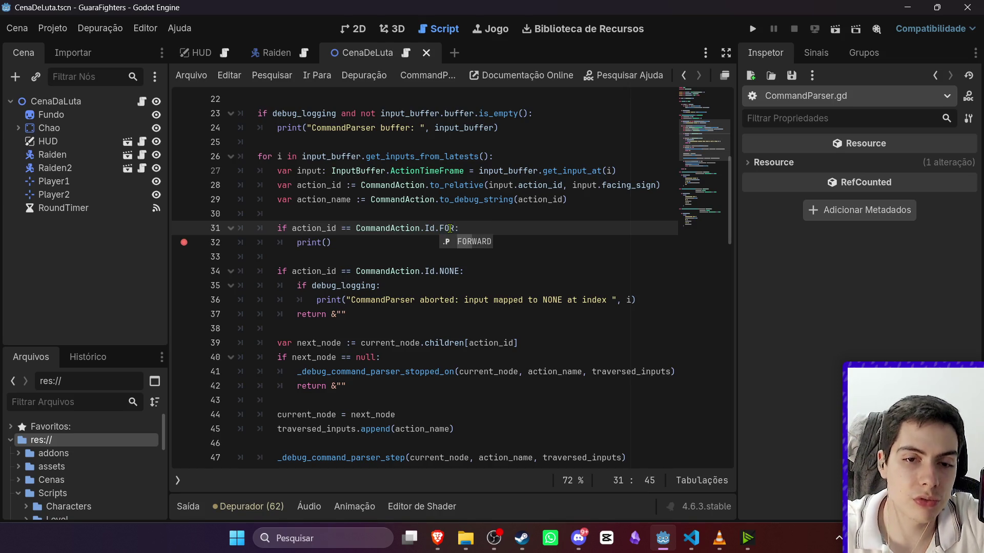
key(Return)
click(836, 31)
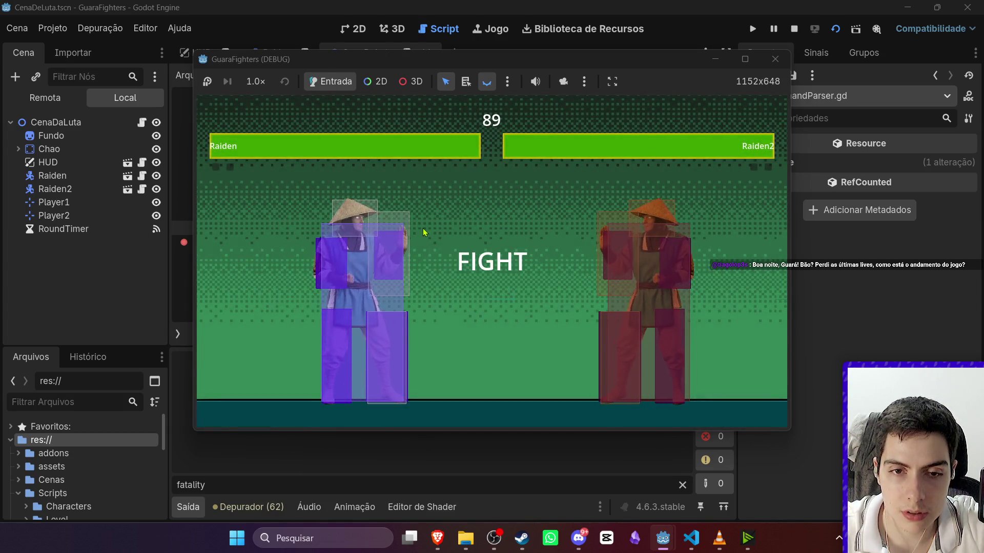
key(d)
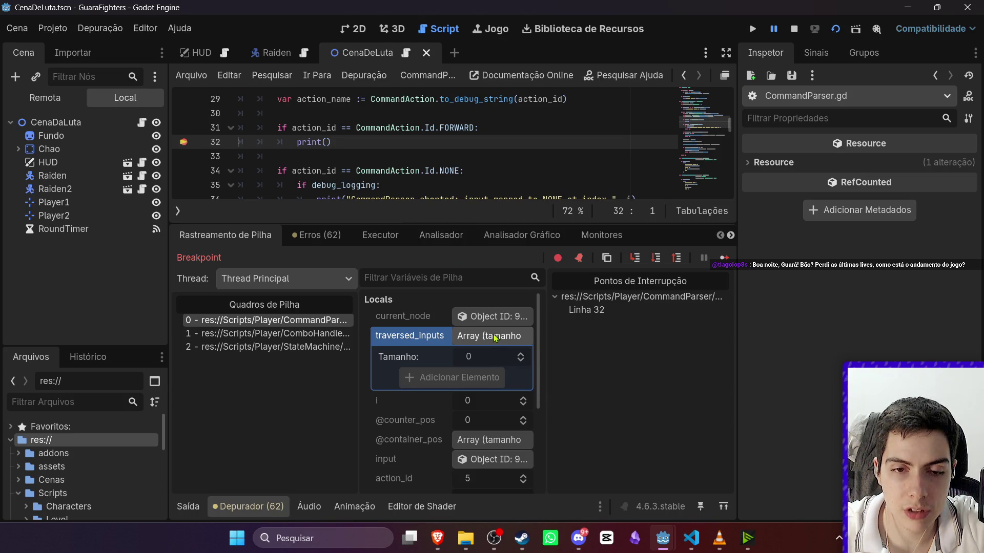
Step over past the NONE check and next_node lookup, inspecting next_node's children.
click(658, 262)
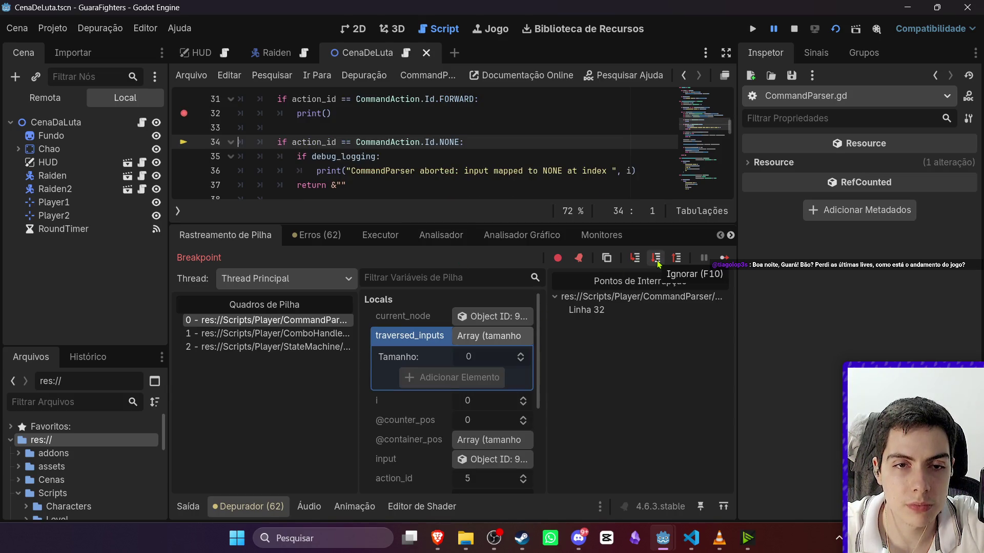
click(656, 258)
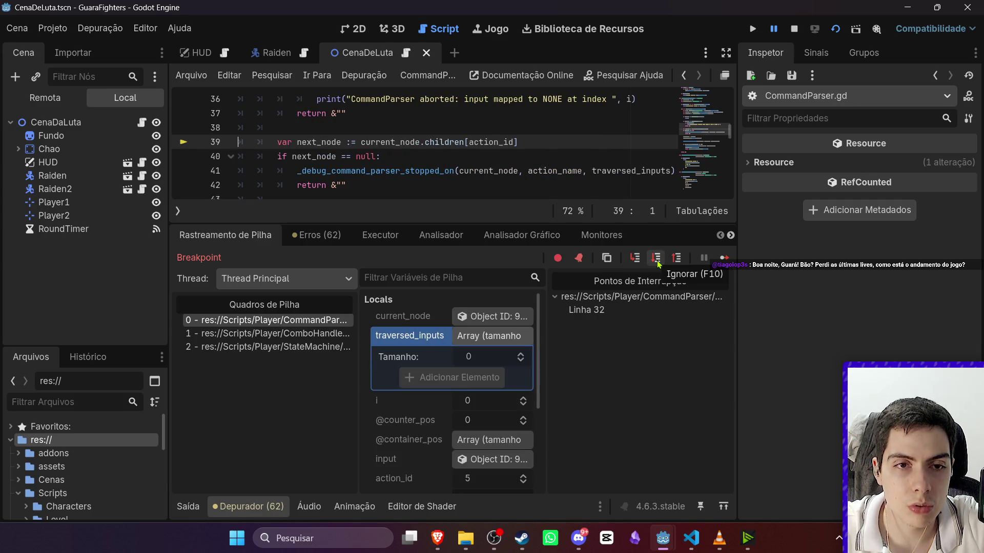
click(656, 257)
scroll(493, 394, down, 2)
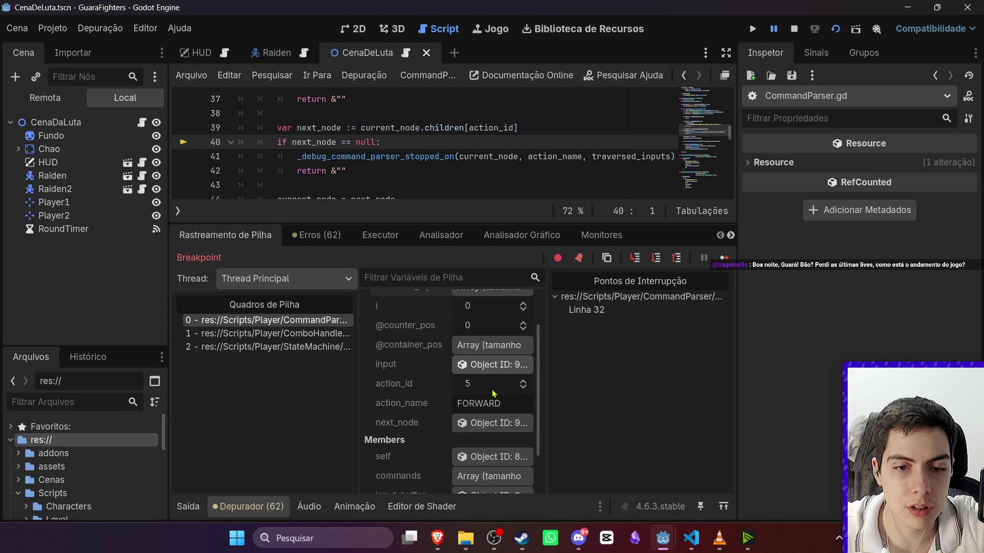
click(492, 423)
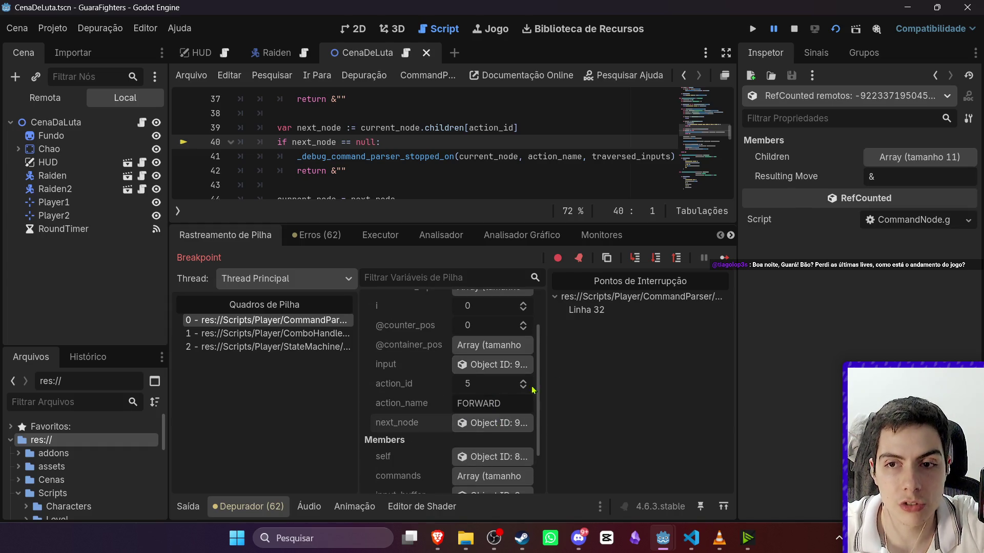
click(904, 165)
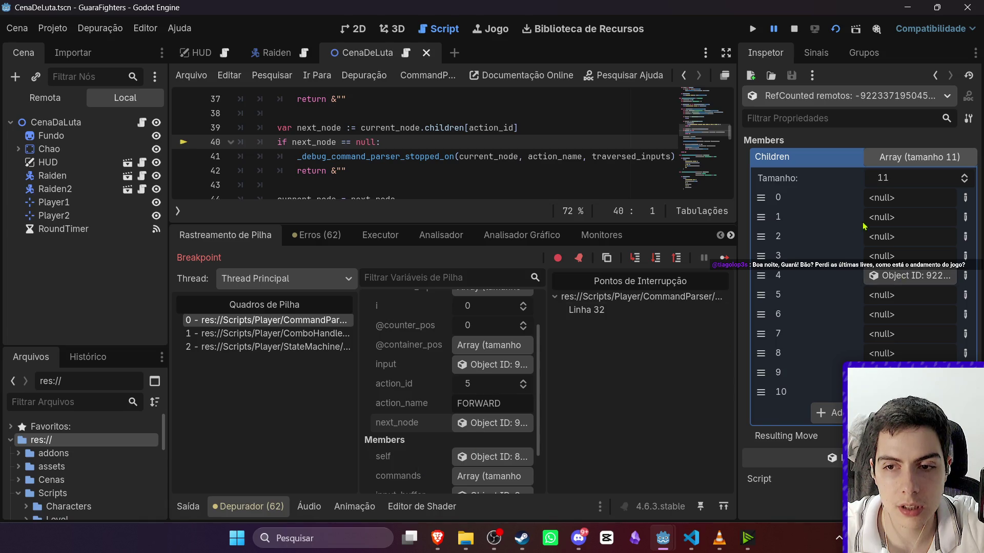
click(918, 157)
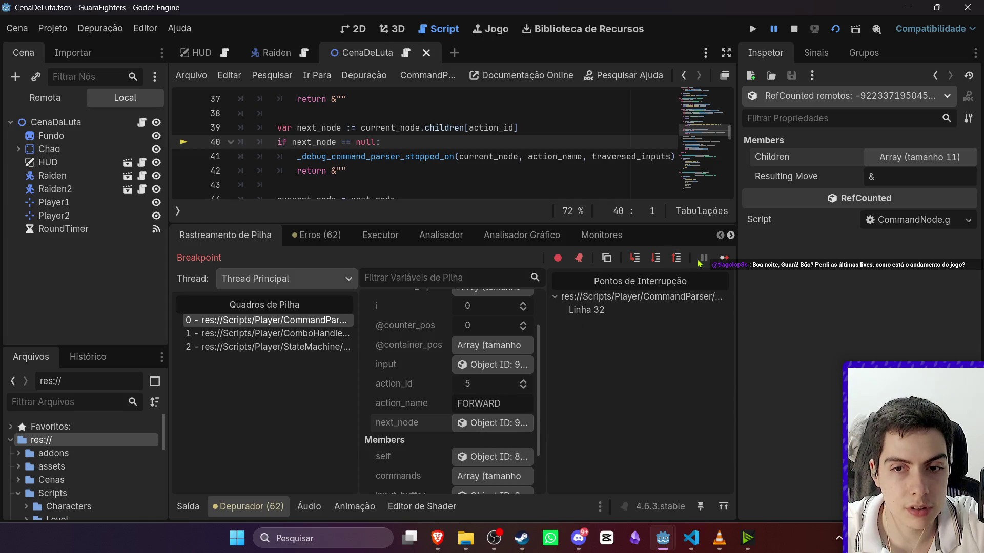
Step from the null check through line 47 to the function's final return.
click(656, 262)
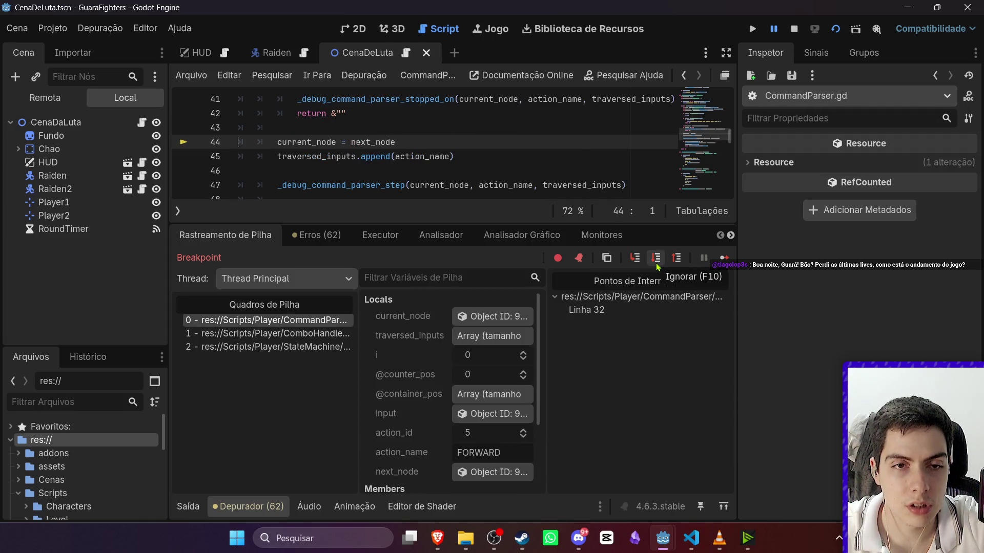
click(656, 259)
click(656, 258)
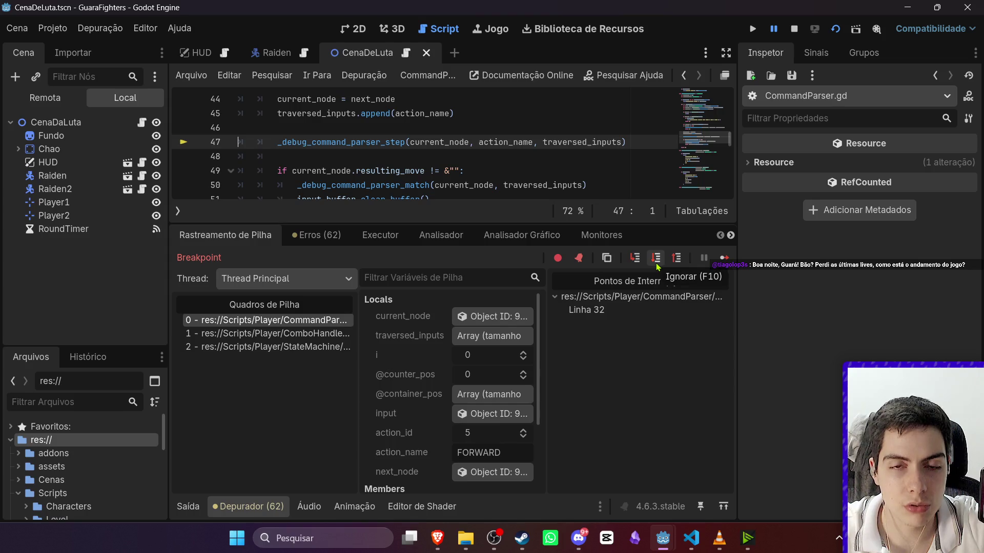
click(656, 259)
click(655, 259)
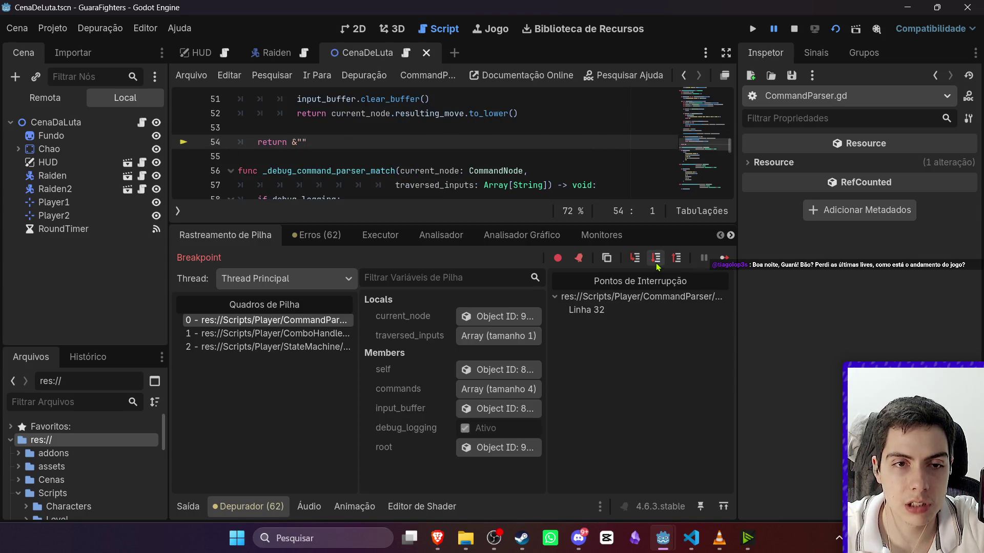
scroll(504, 177, up, 7)
scroll(505, 177, down, 3)
Enlarge the code area to review the stepped code, stop the run, and open Raiden.
drag(495, 216, 497, 379)
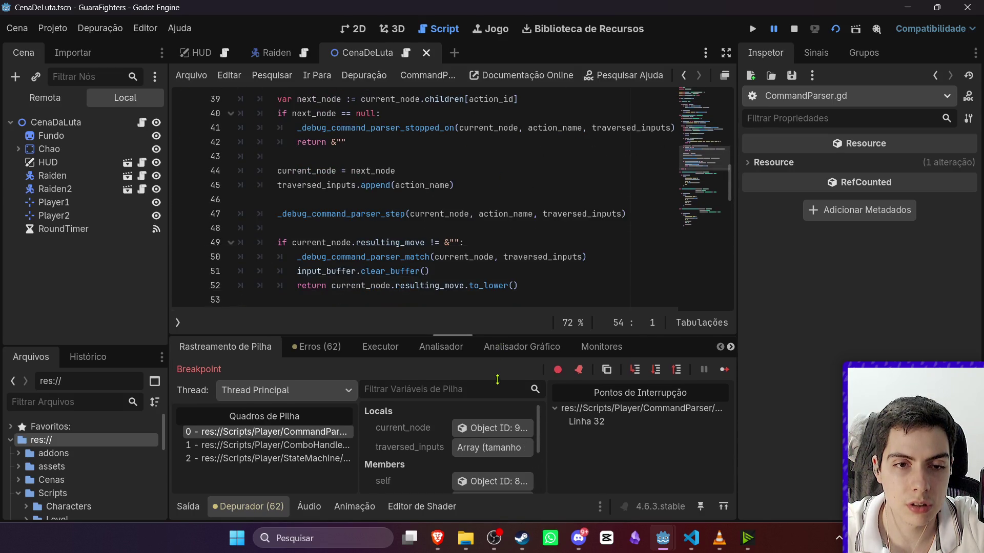
mouse_move(459, 237)
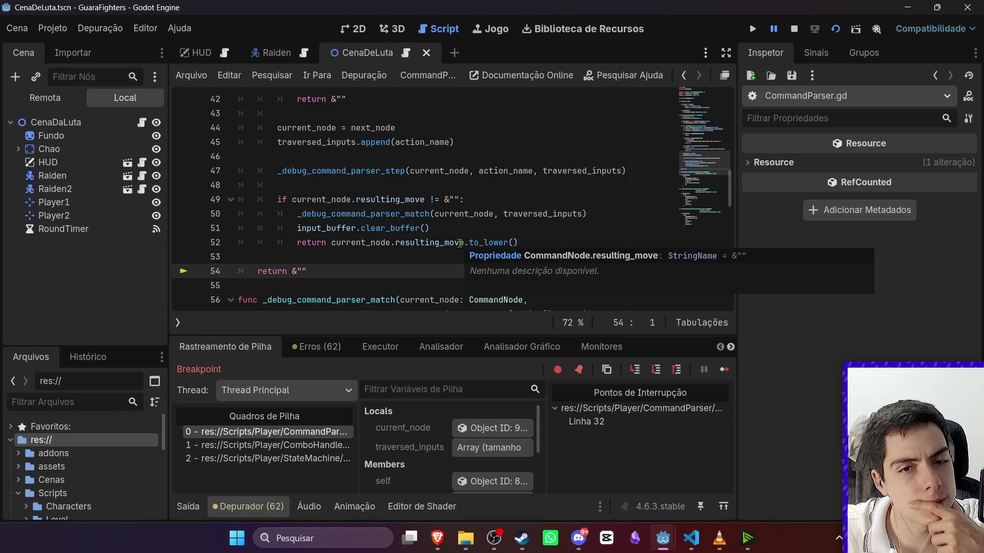
scroll(459, 243, up, 8)
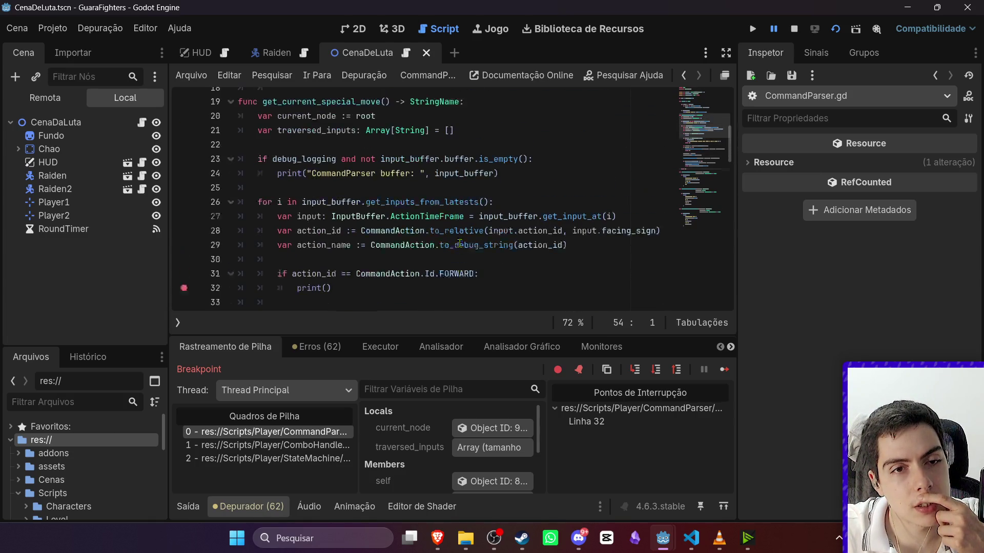
scroll(460, 243, down, 7)
scroll(459, 243, up, 3)
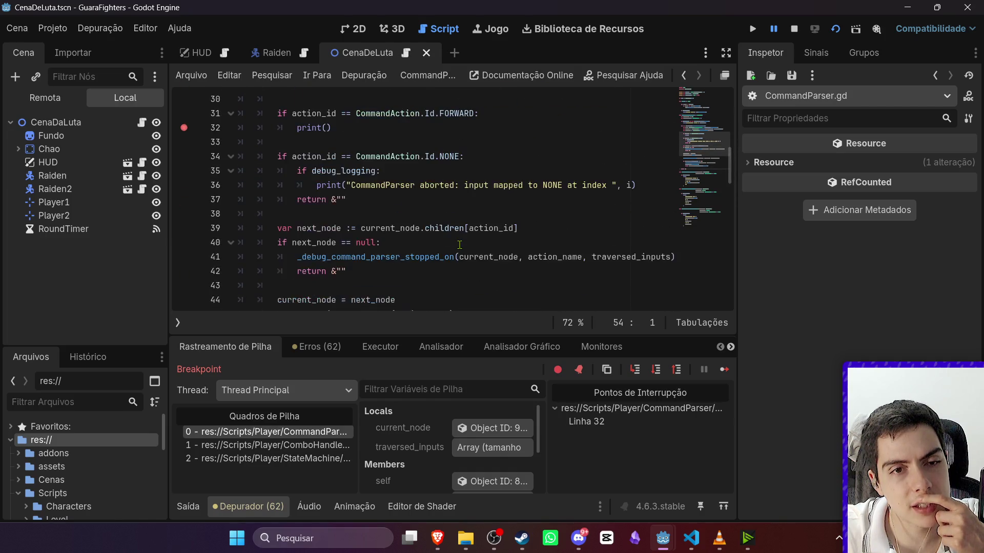
scroll(460, 247, up, 2)
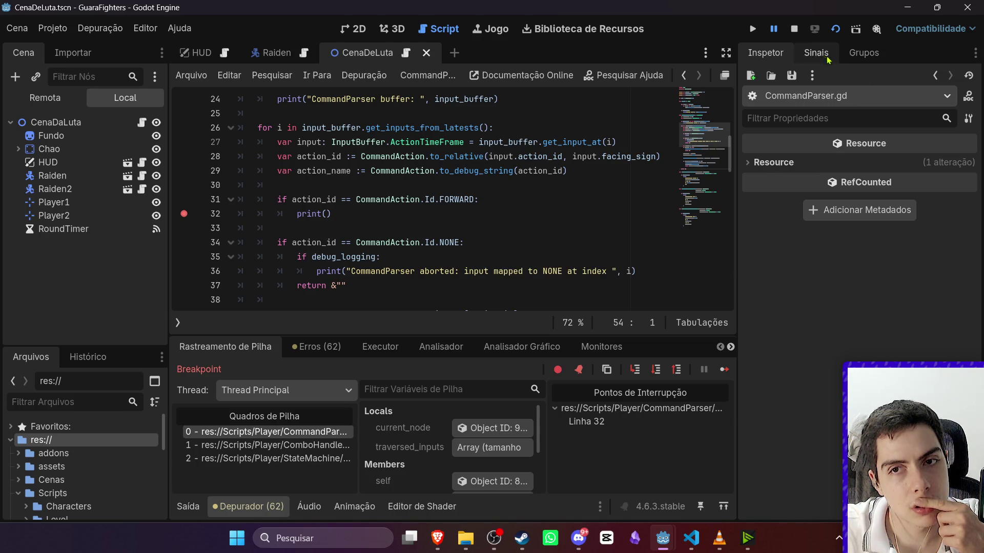
click(794, 28)
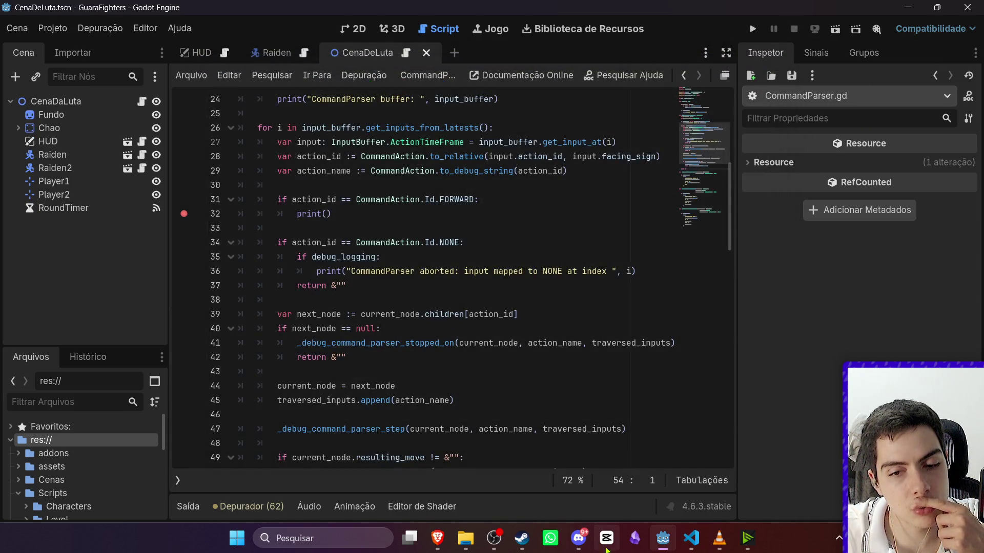
click(262, 53)
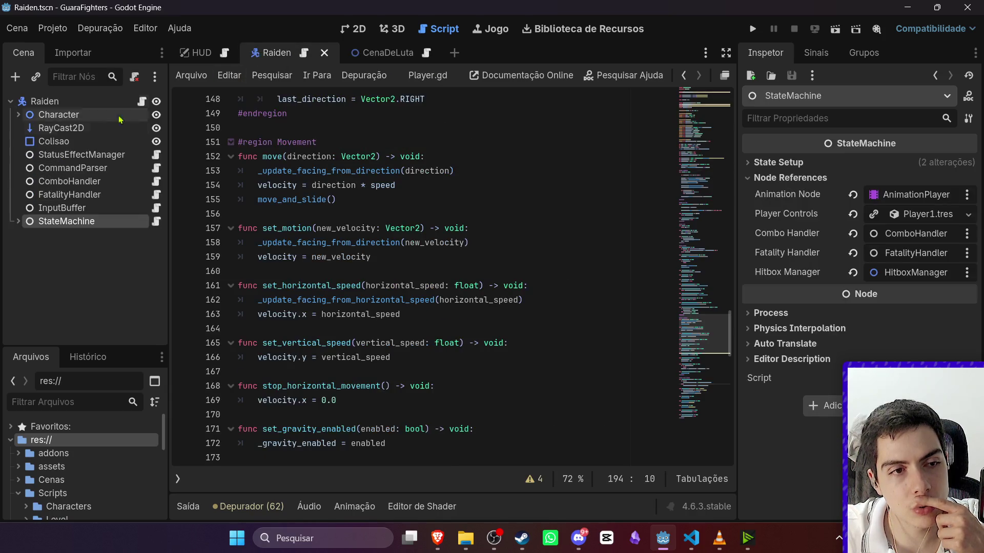
Inspect Raiden's ComboHandler, FatalityHandler and CommandParser's Commands array entries.
click(77, 182)
click(99, 197)
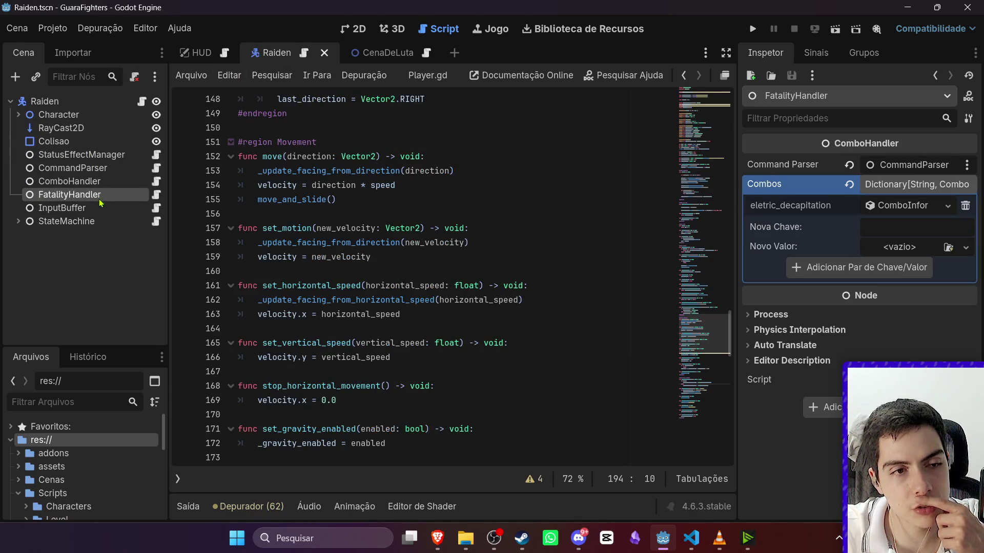
click(109, 172)
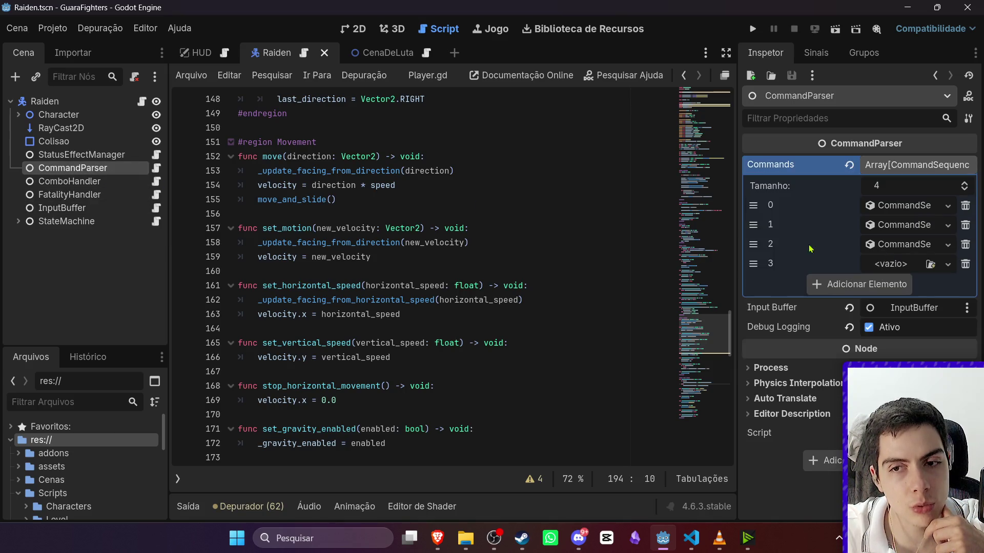
click(902, 205)
click(903, 246)
click(903, 245)
Glance at CenaDeLuta in 2D, then return to Raiden and open CommandParser.gd.
click(361, 53)
click(353, 29)
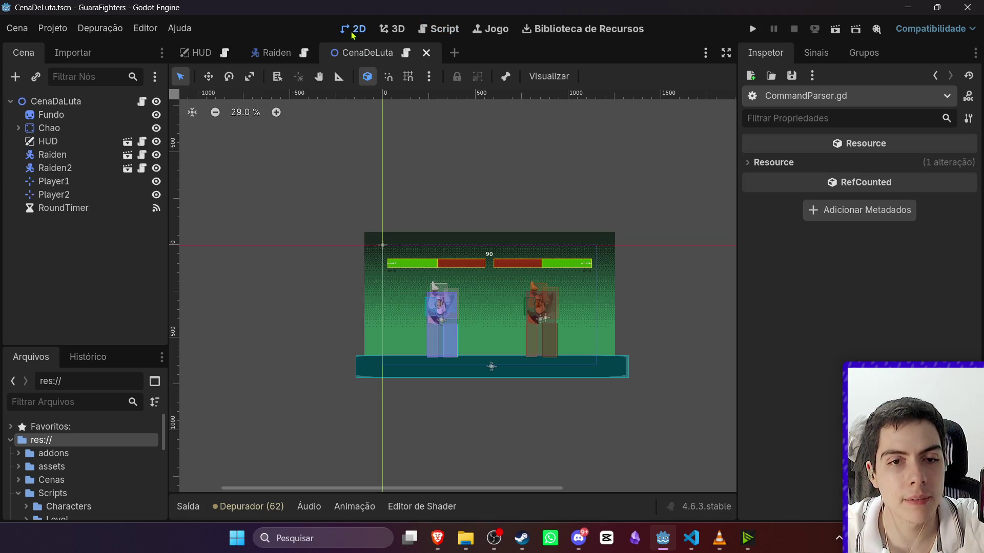
click(272, 53)
click(156, 168)
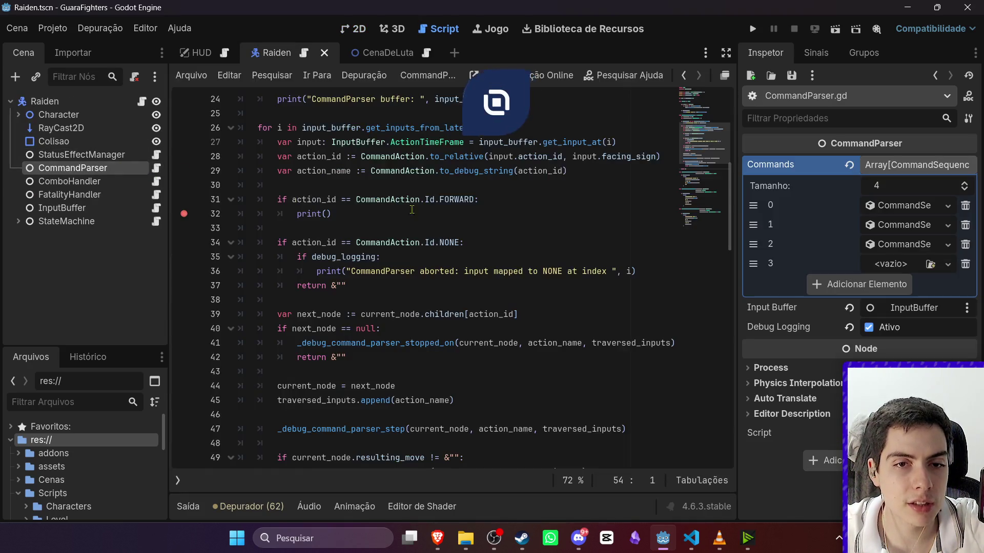
Switch to another application and then back to Godot.
click(495, 537)
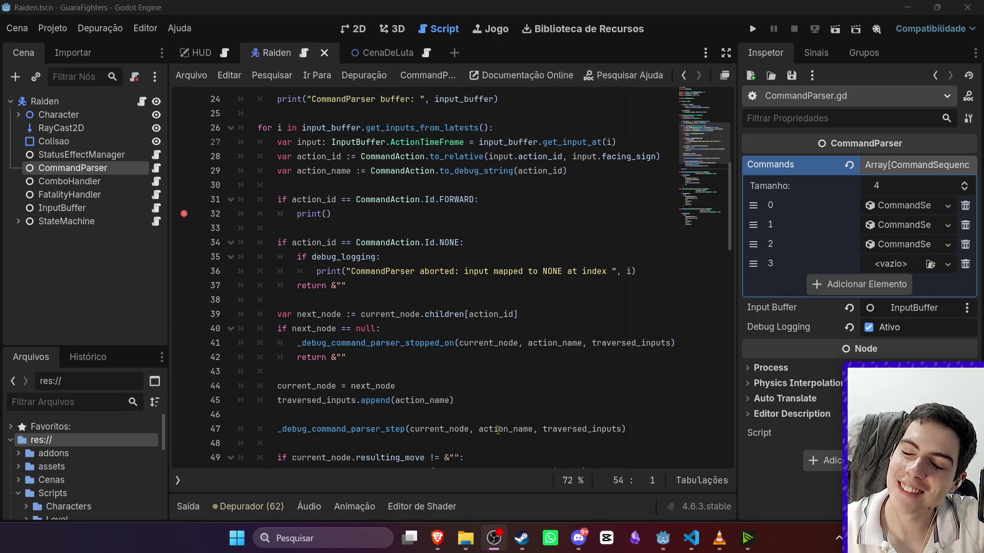
mouse_move(498, 428)
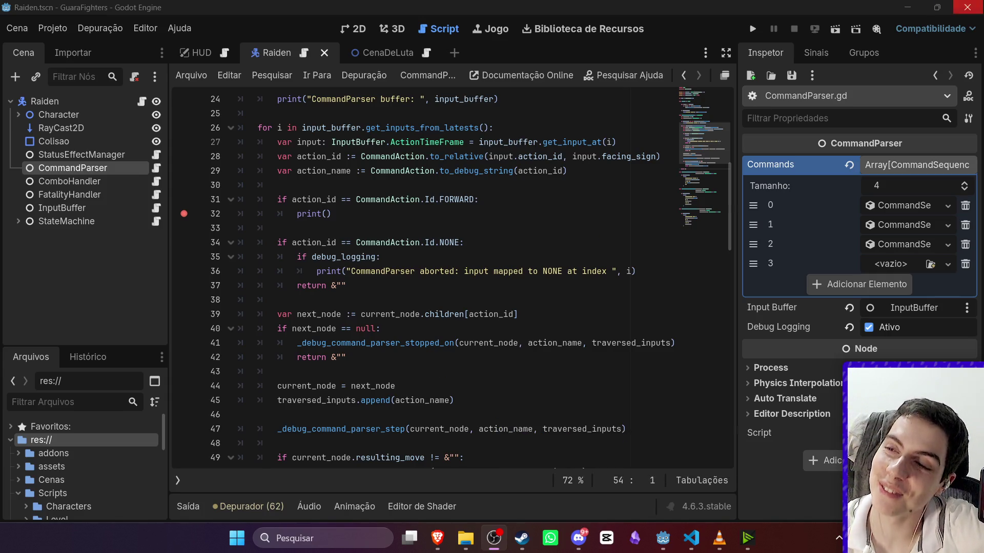
key(alt+Tab)
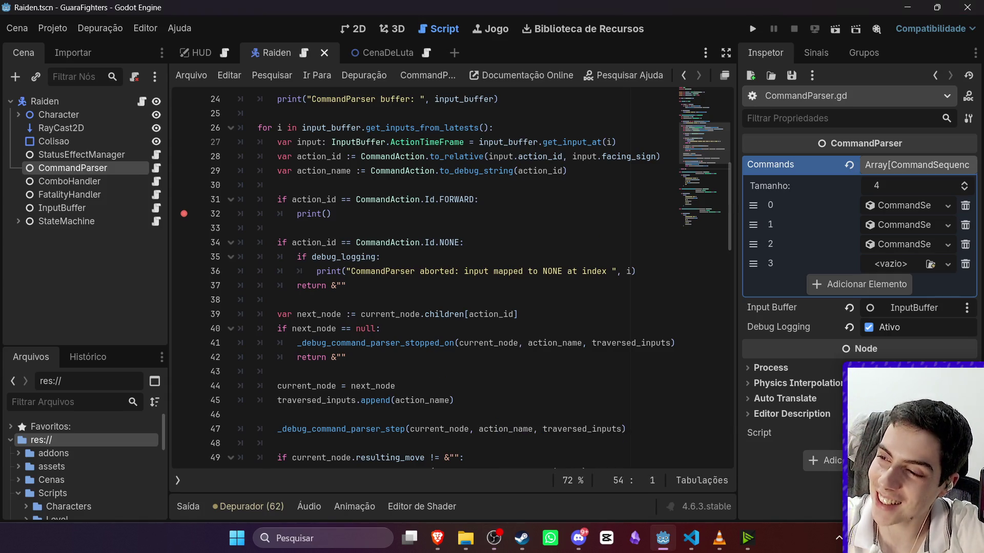
Check the browser, then return to Godot's CenaDeLuta tab showing FightScene.gd.
key(alt+Tab)
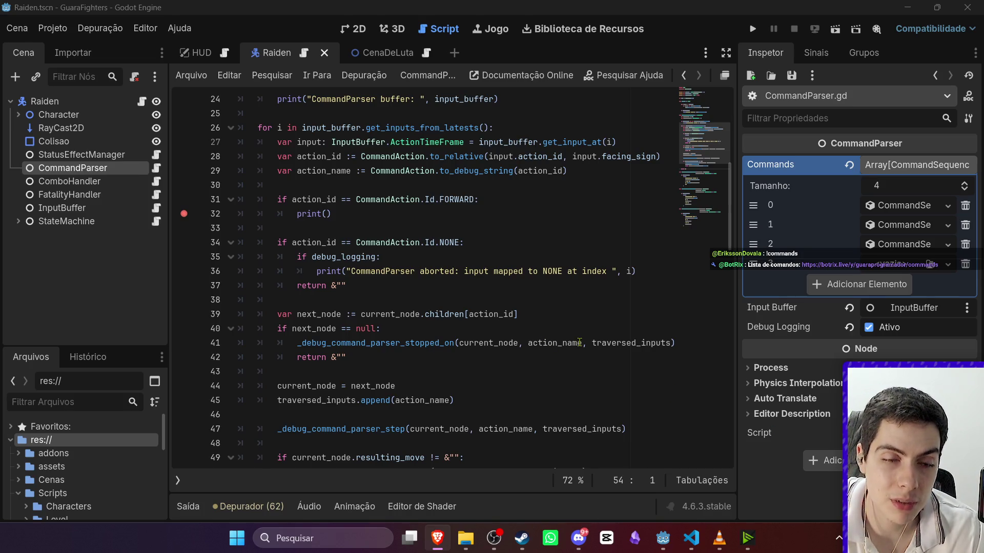
scroll(718, 232, up, 1)
click(378, 52)
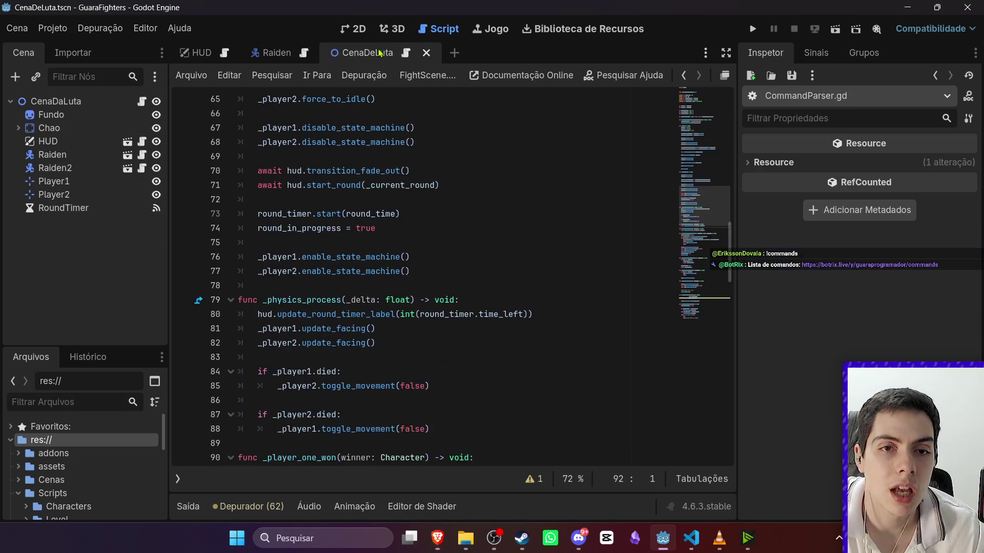
Switch to the 2D workspace to see both Raiden fighters, health bars and the timer.
click(354, 31)
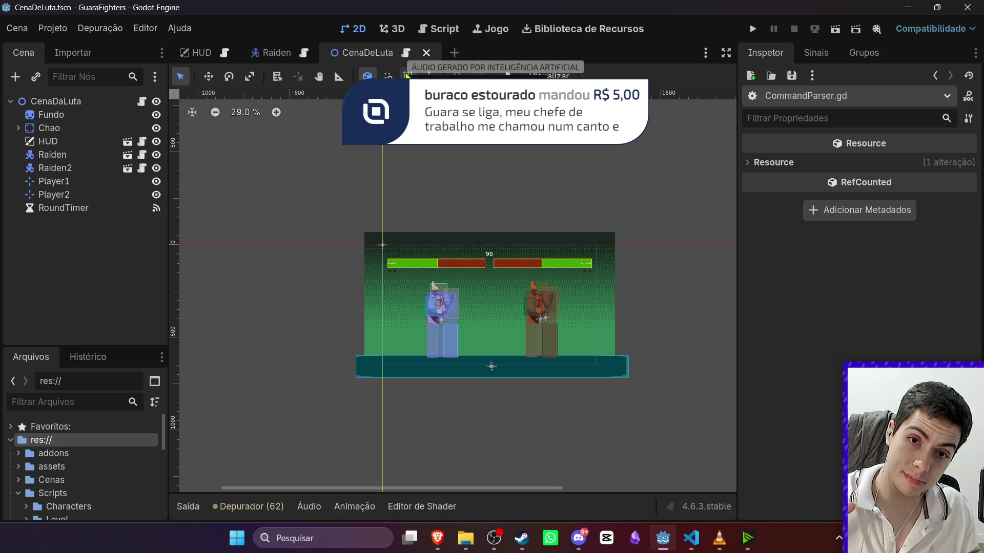
click(492, 538)
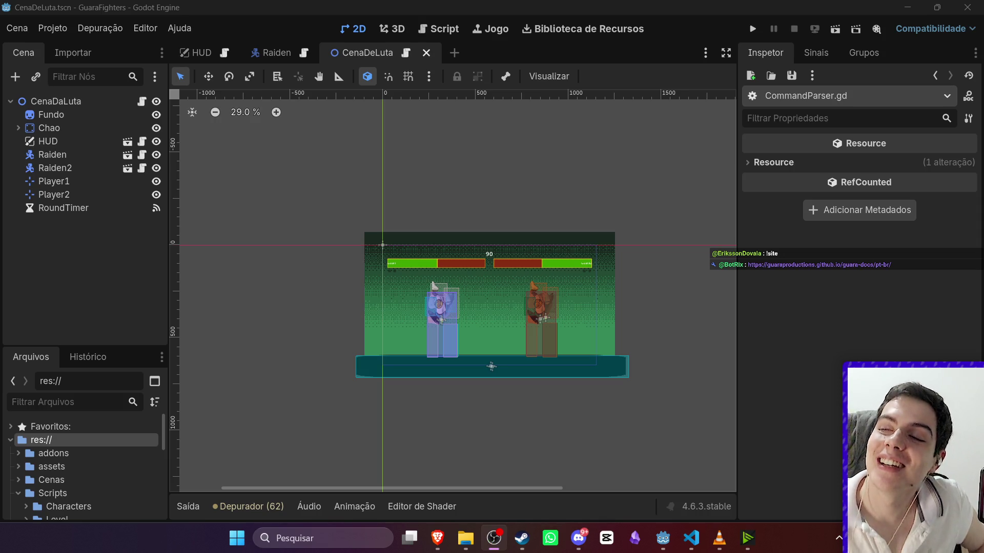
key(alt+Tab)
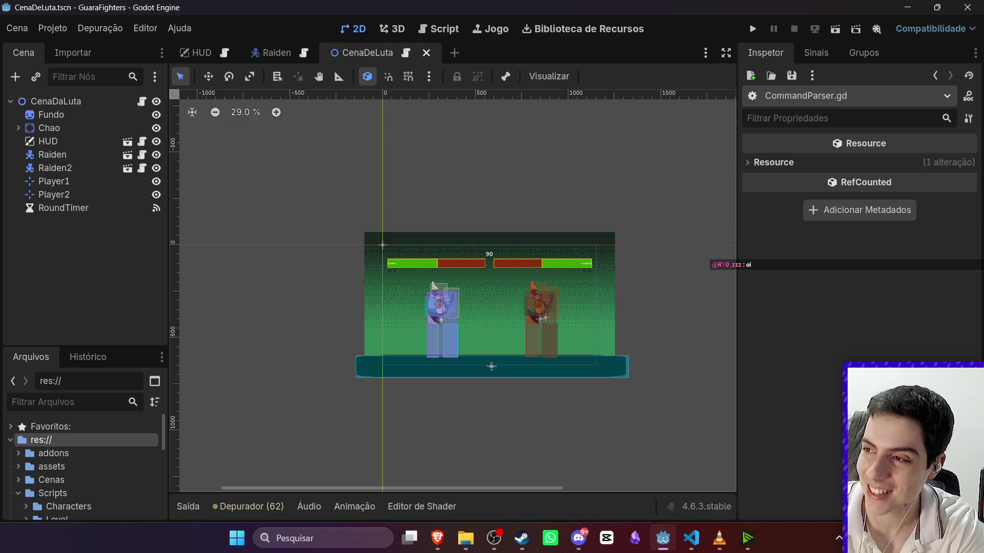
key(alt+Tab)
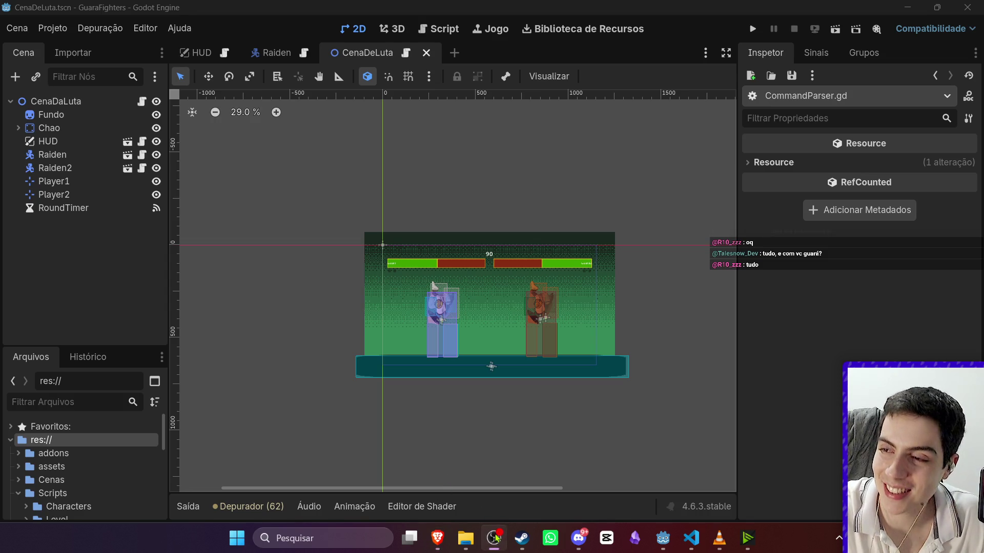
click(437, 538)
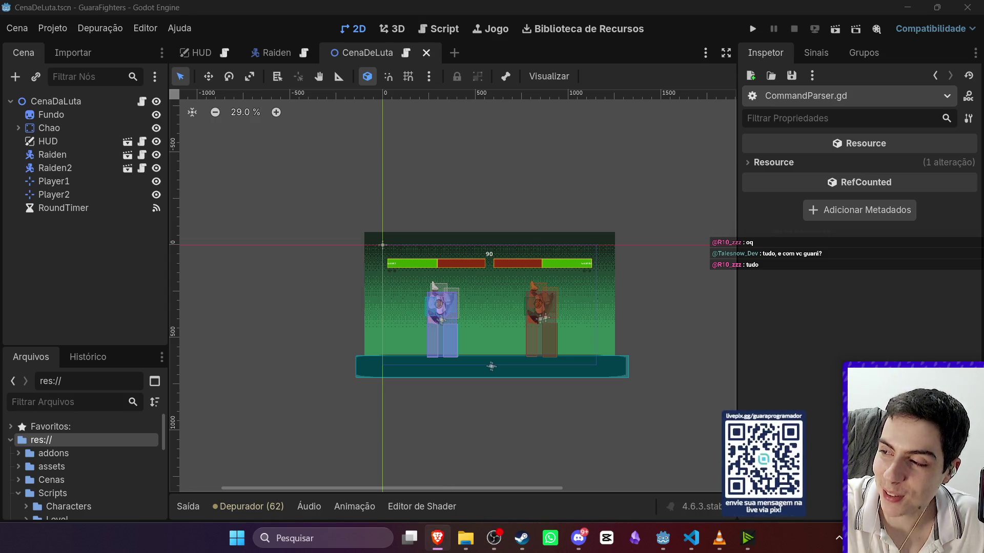